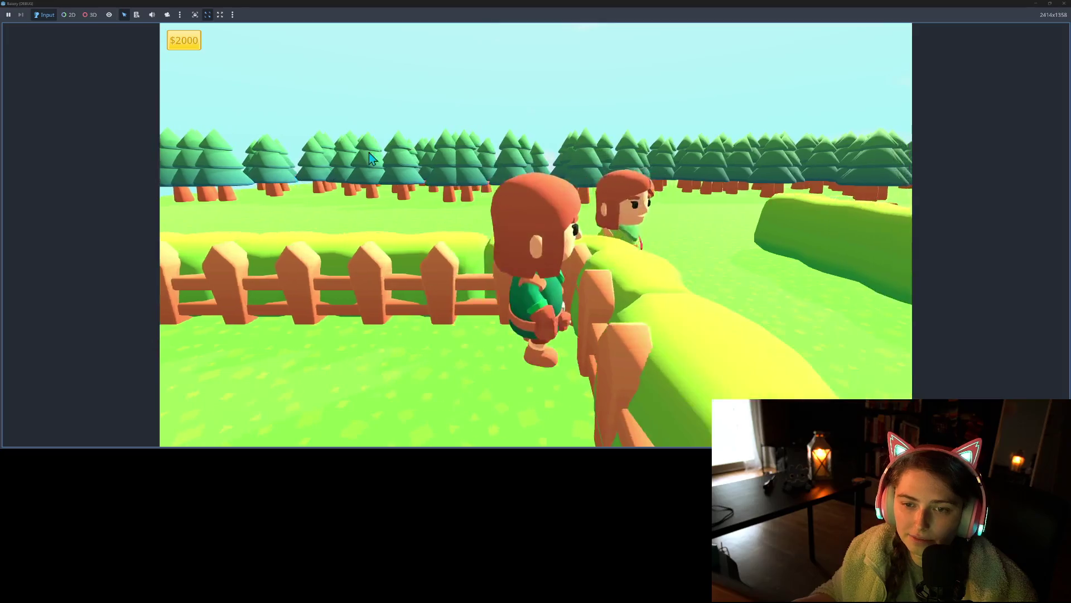
Step: Close the running game and move TreeScatter2 left along X to x 25.5
left_click(1064, 3)
scroll(524, 199, "down", 5)
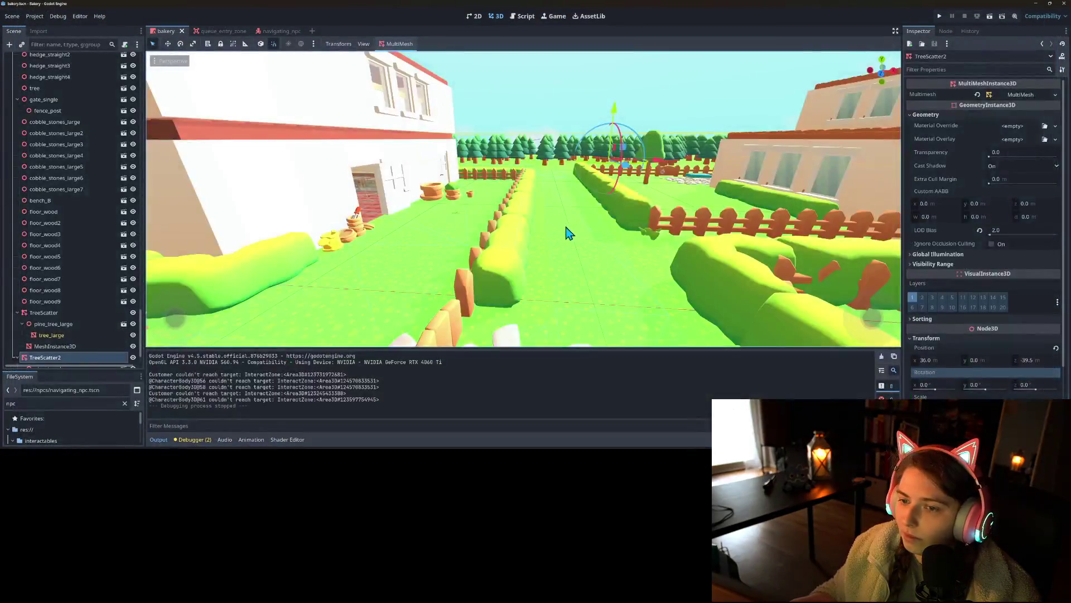
scroll(574, 265, "down", 3)
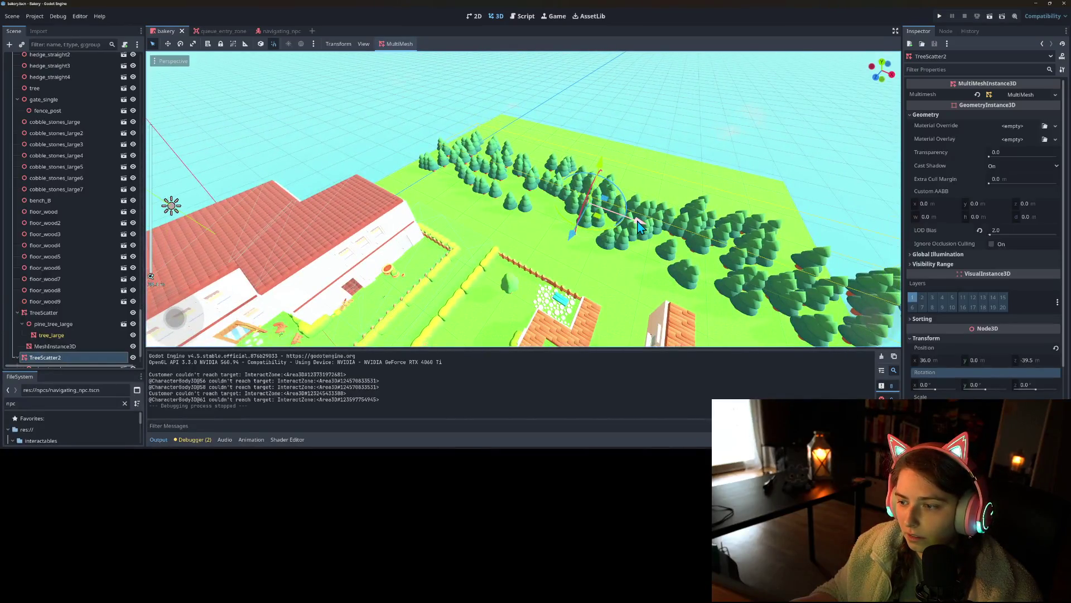
left_click_drag(638, 226, 583, 212)
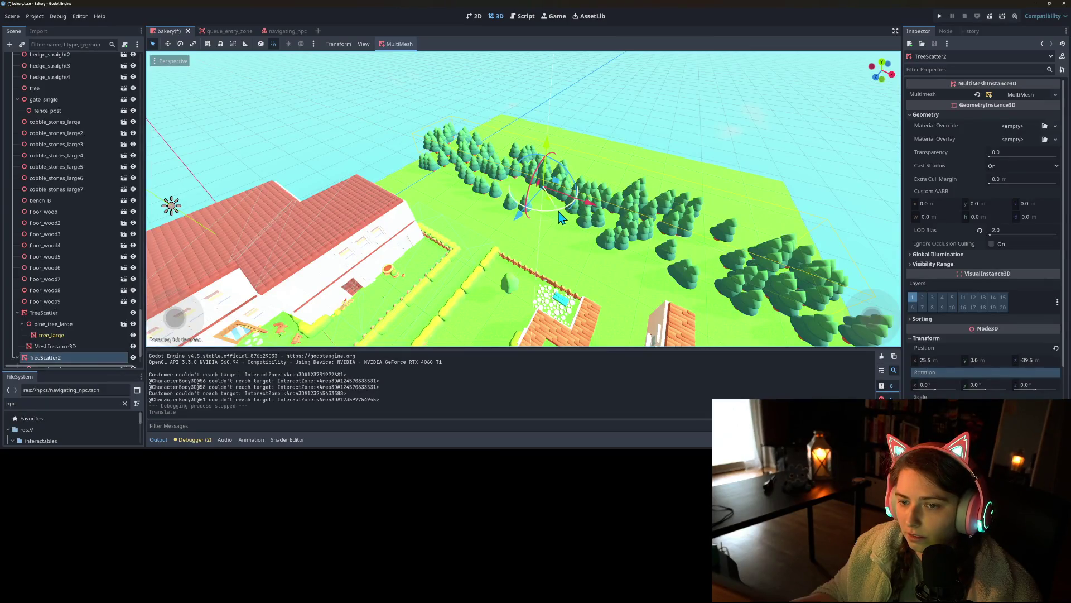
Step: Rotate TreeScatter2 to 9.3° about Y and bring up Populate Surface at scale 150.0
left_click_drag(561, 219, 565, 215)
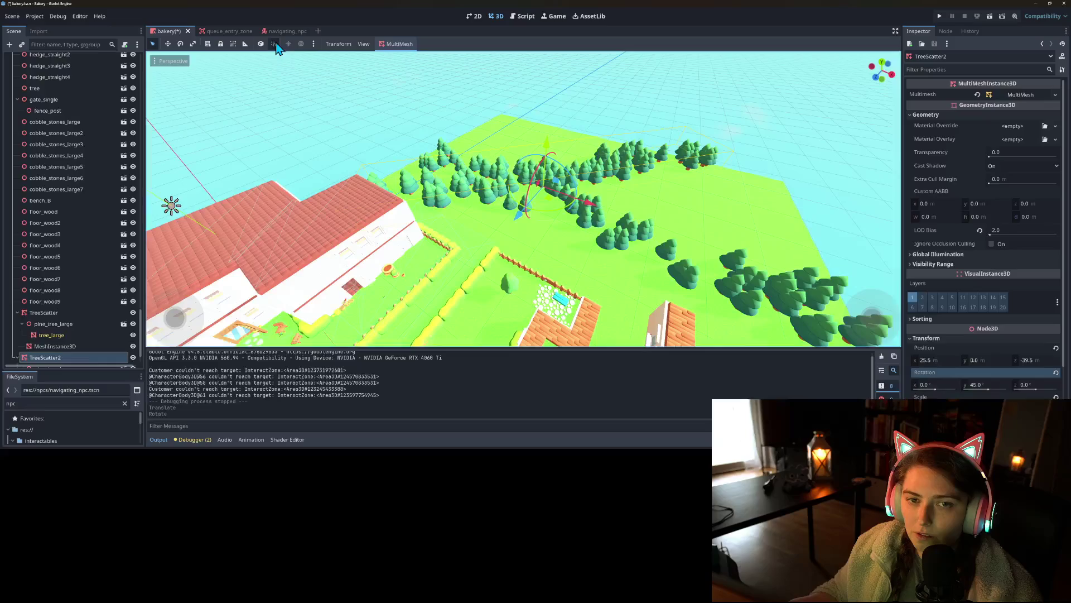
left_click_drag(562, 215, 513, 230)
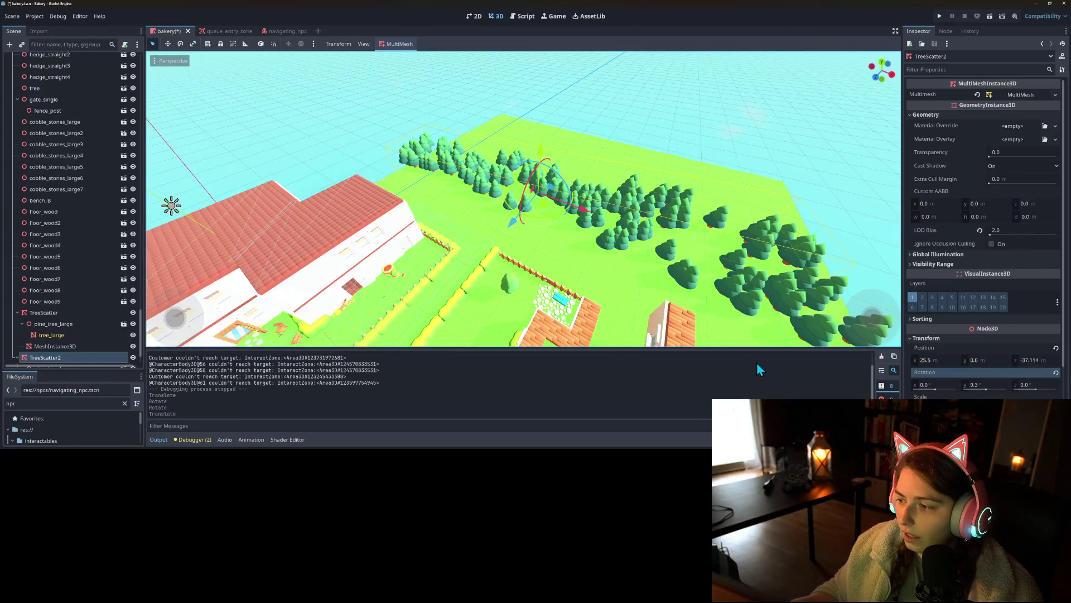
left_click(400, 56)
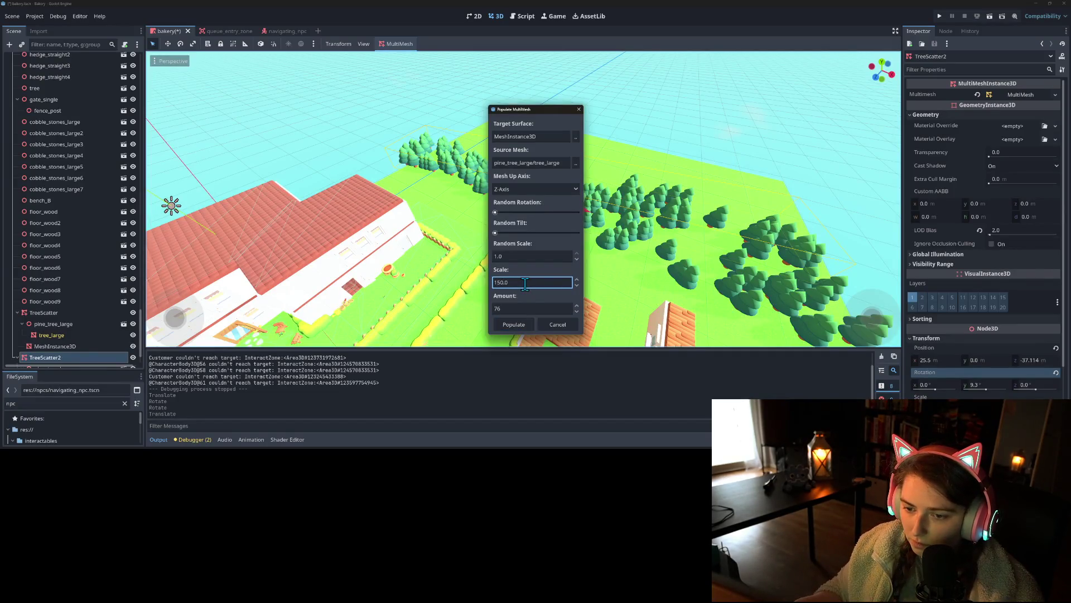
Step: Populate TreeScatter2 with pines behind the fence and save the bakery scene
left_click(514, 324)
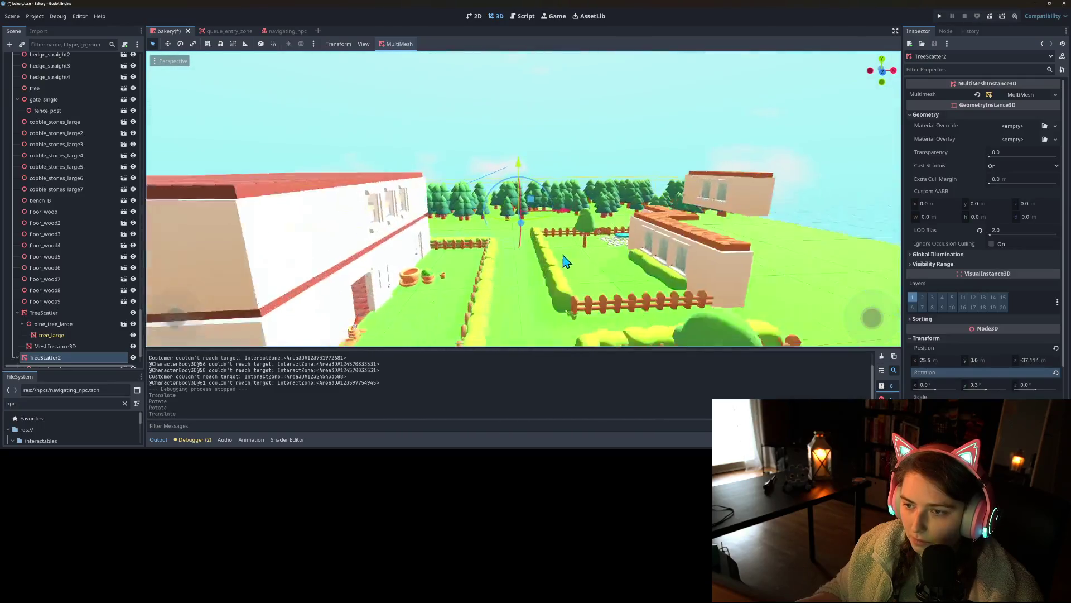
key("w")
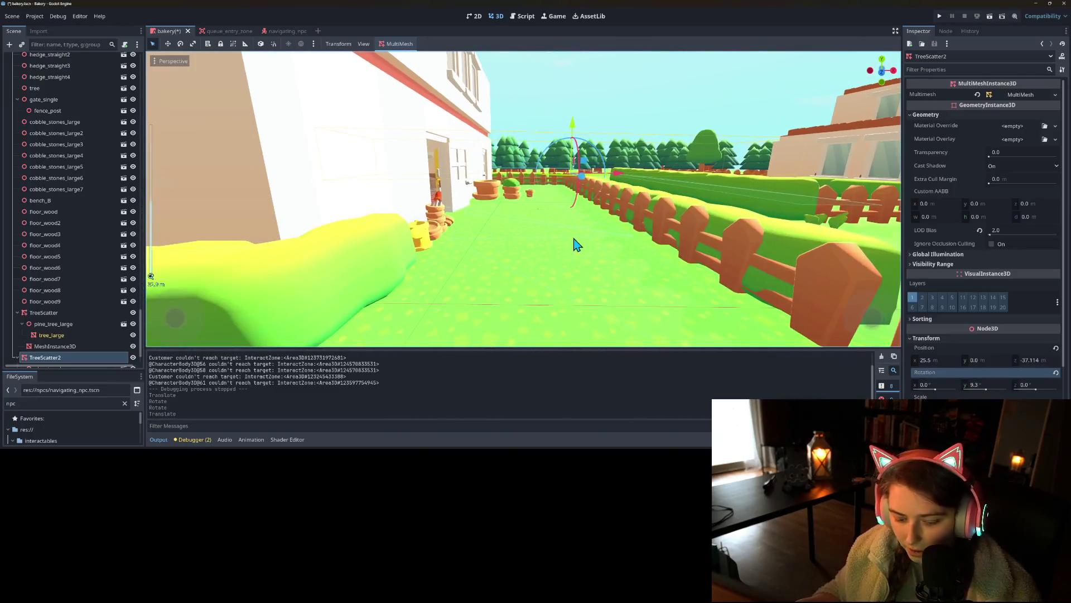
key("ctrl+s")
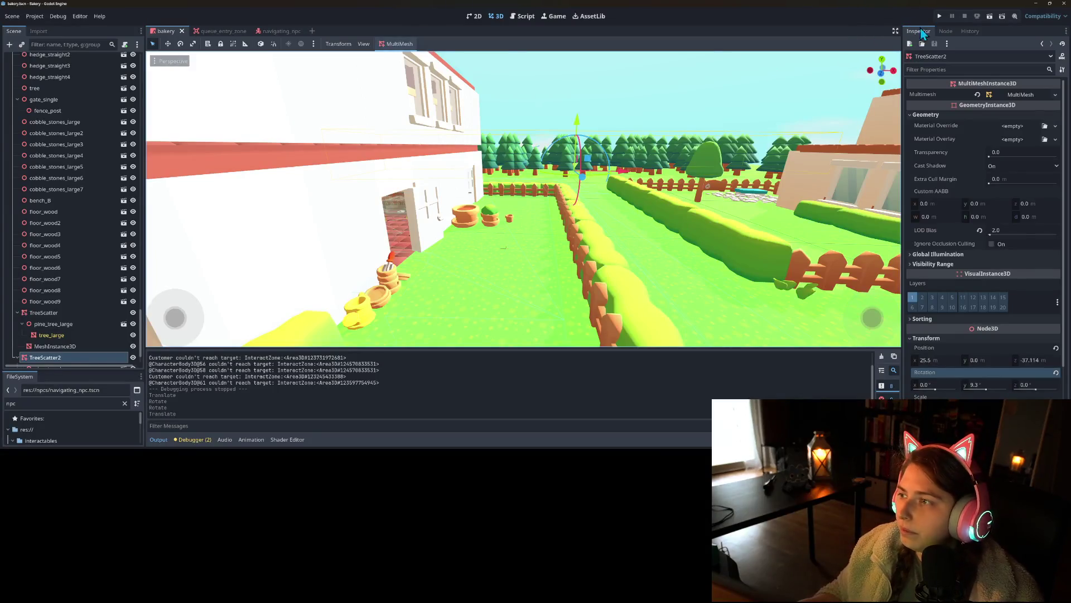
Step: Playtest the game, walking the character along the fence, then close it
left_click(939, 17)
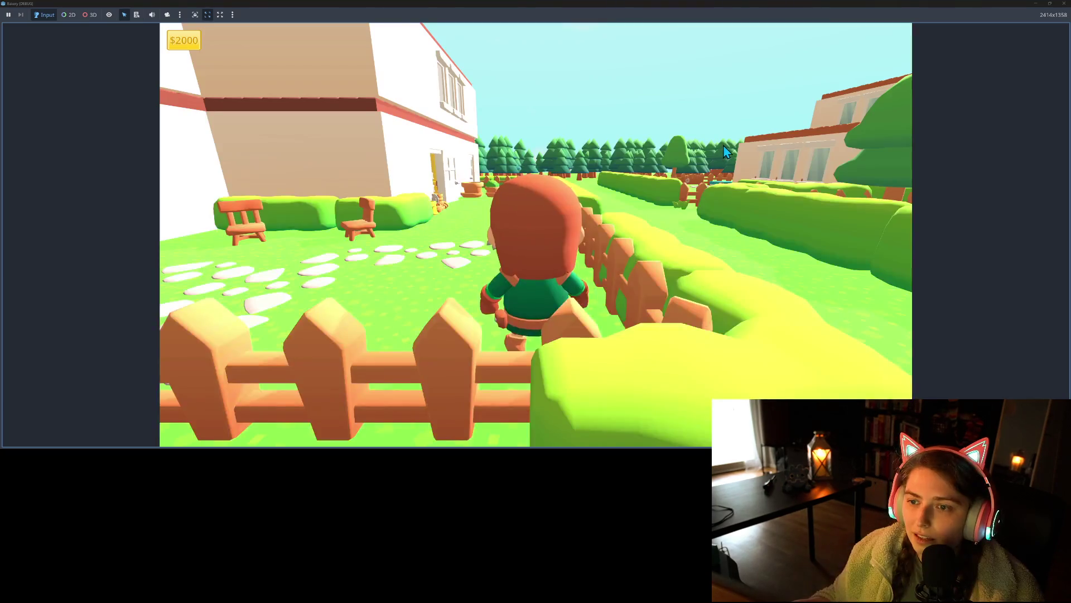
key("w")
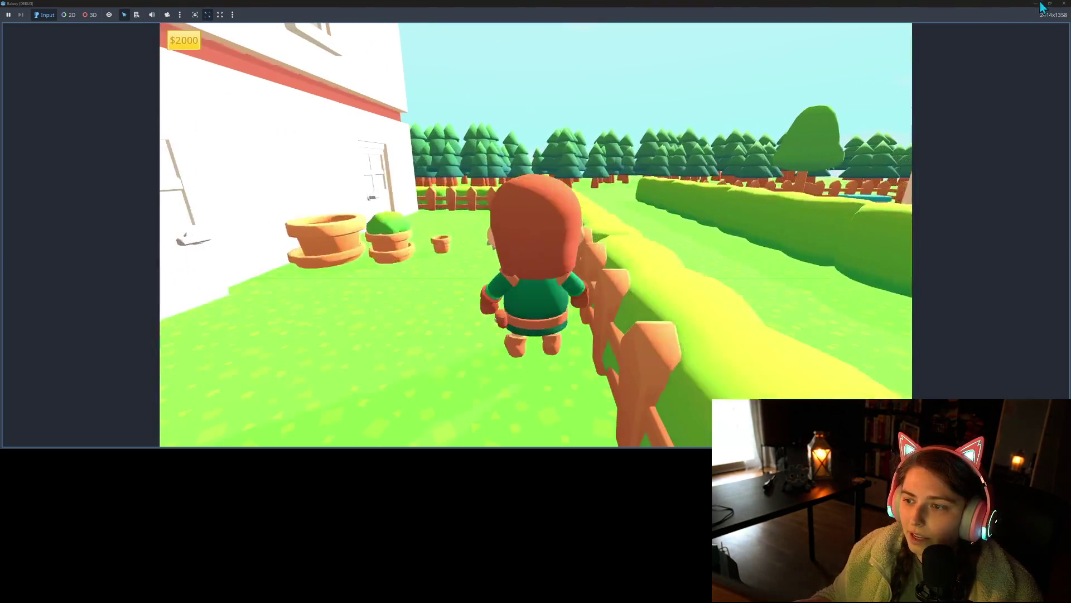
left_click(1064, 3)
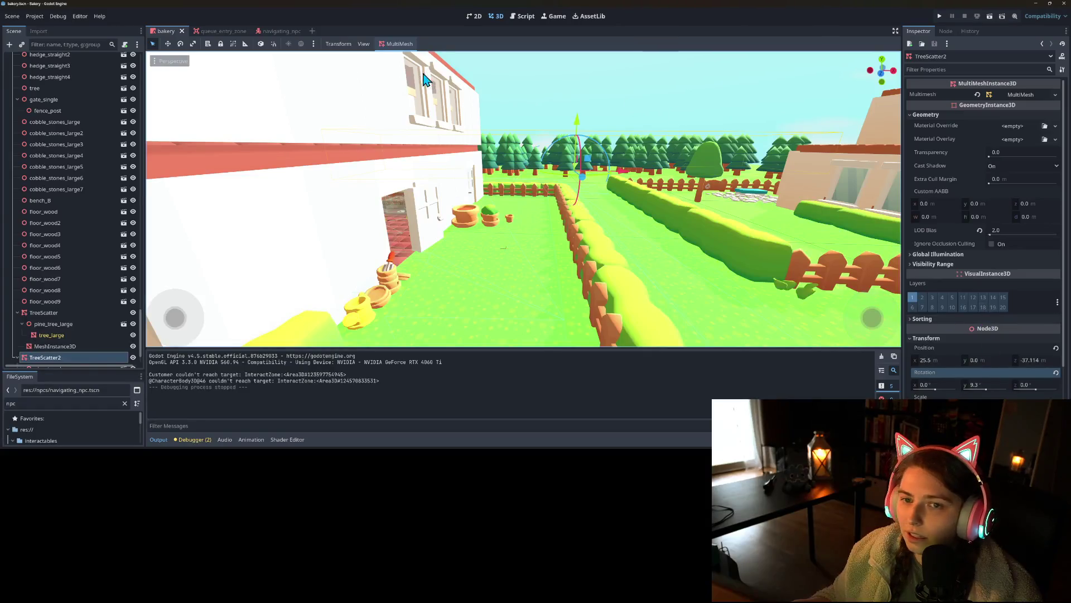
Step: Regenerate TreeScatter2 at scale 125.0 with 75 pines, then reopen and cancel the dialog
left_click(411, 59)
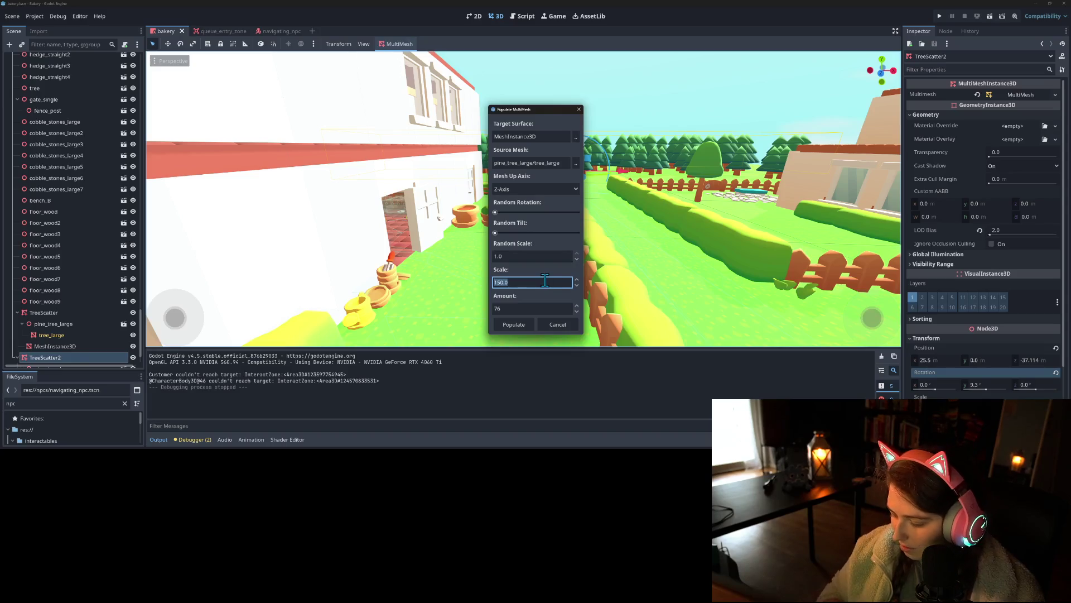
left_click(527, 326)
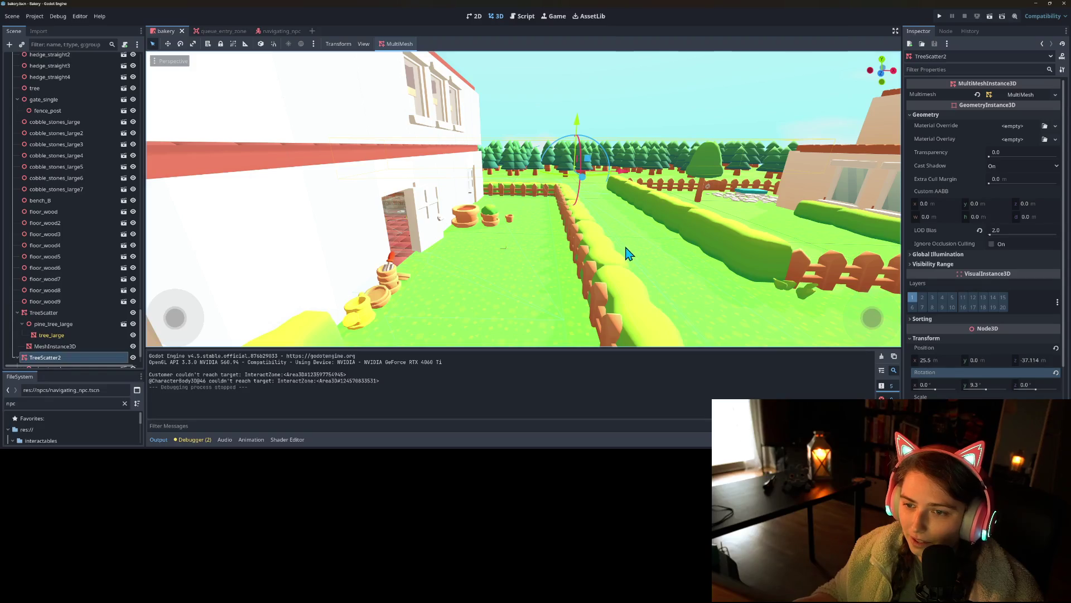
scroll(694, 209, "up", 4)
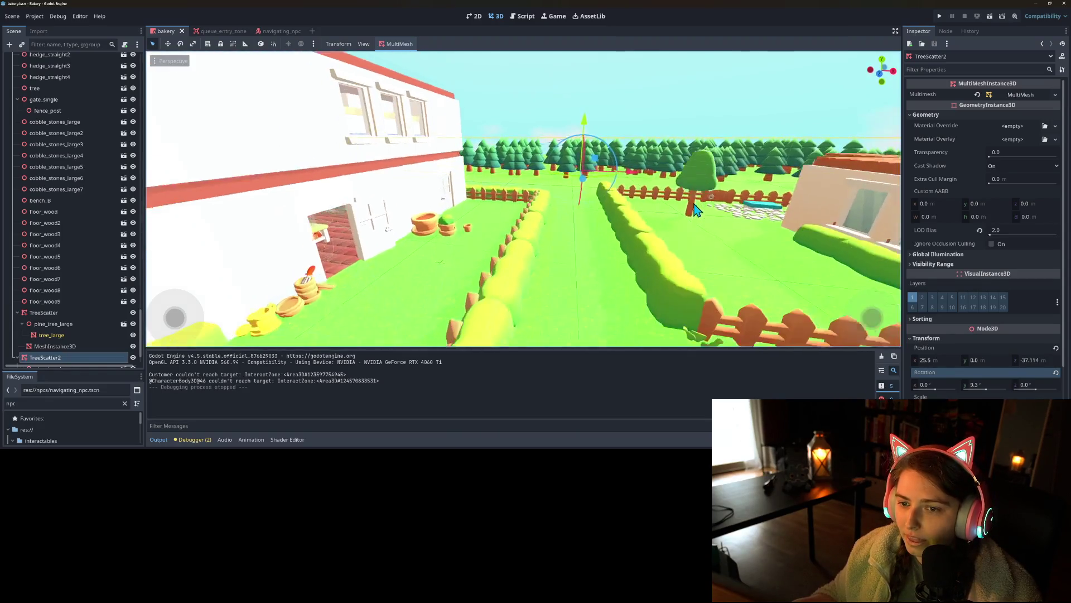
scroll(74, 349, "down", 2)
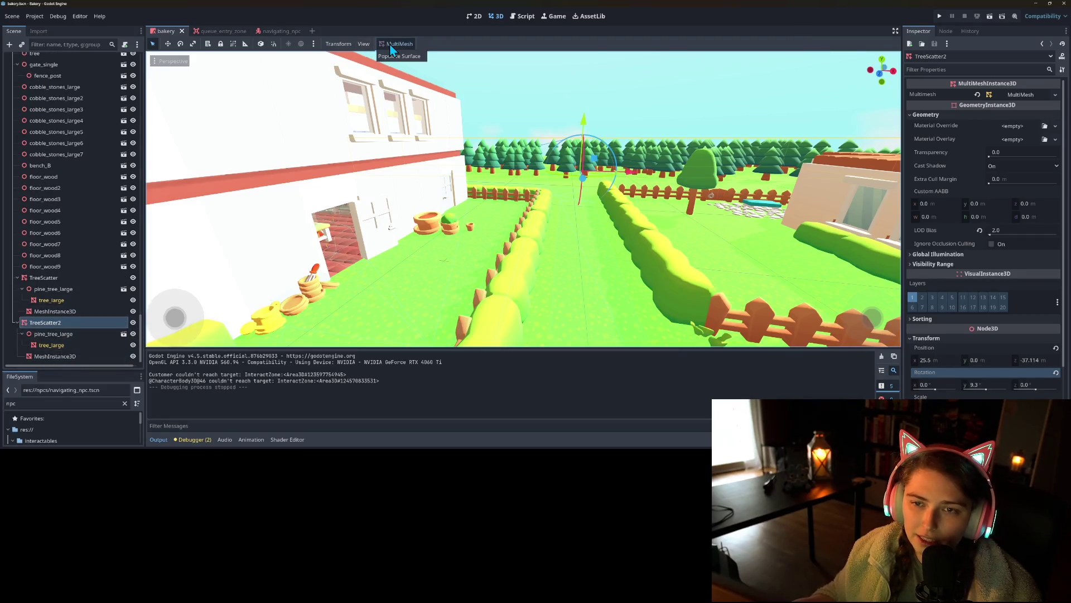
left_click(397, 56)
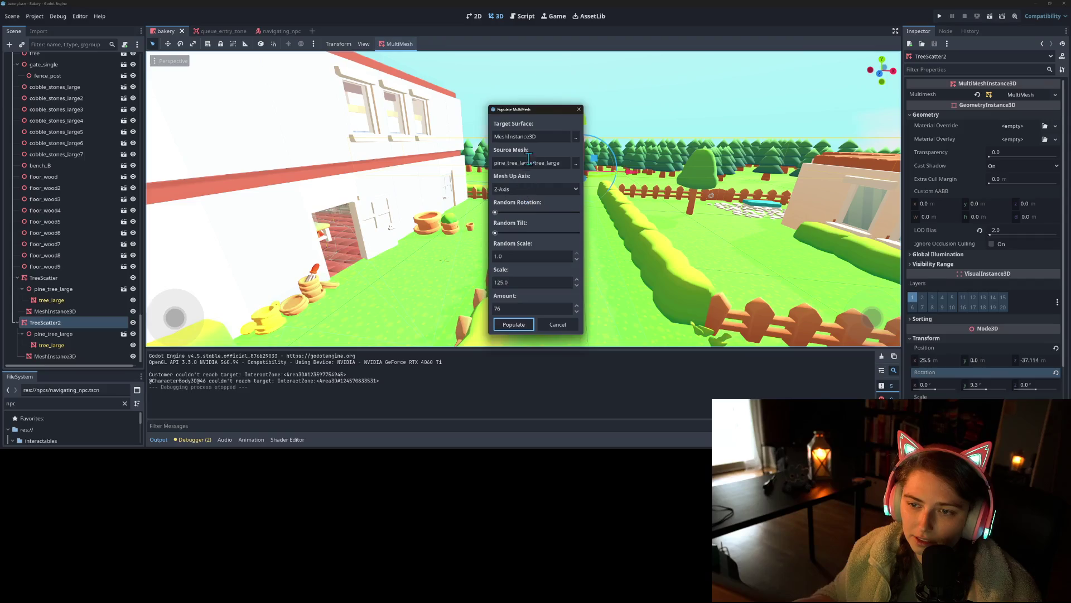
left_click(557, 328)
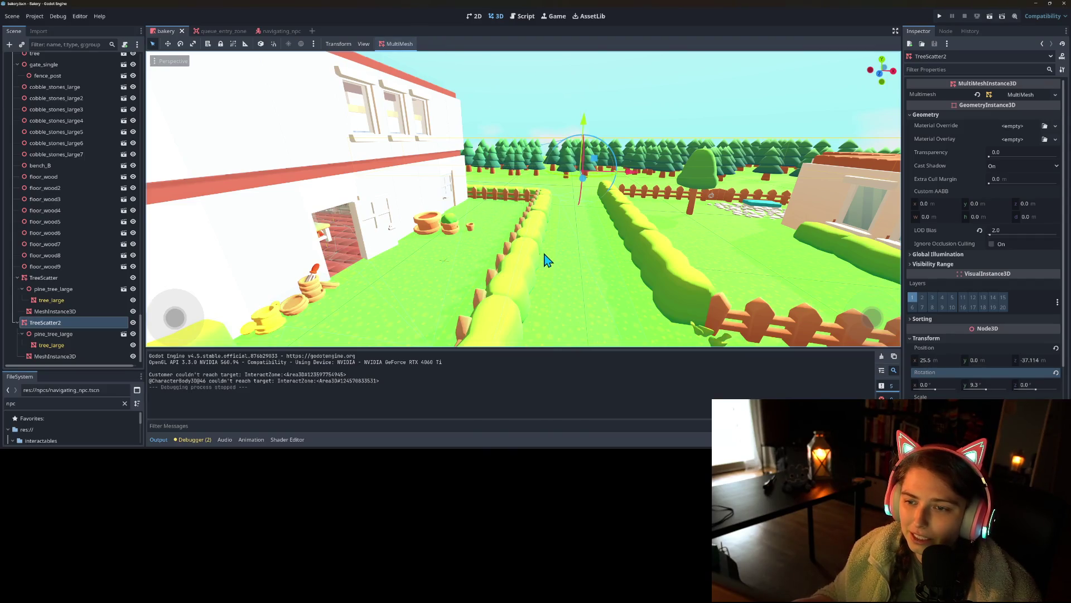
Step: Move TreeScatter2 toward the bakery to x 20.425, z -33.725 and save the scene
scroll(546, 259, "down", 5)
mouse_move(535, 273)
left_mouse_down()
mouse_move(546, 292)
mouse_move(565, 294)
mouse_move(544, 276)
left_mouse_up()
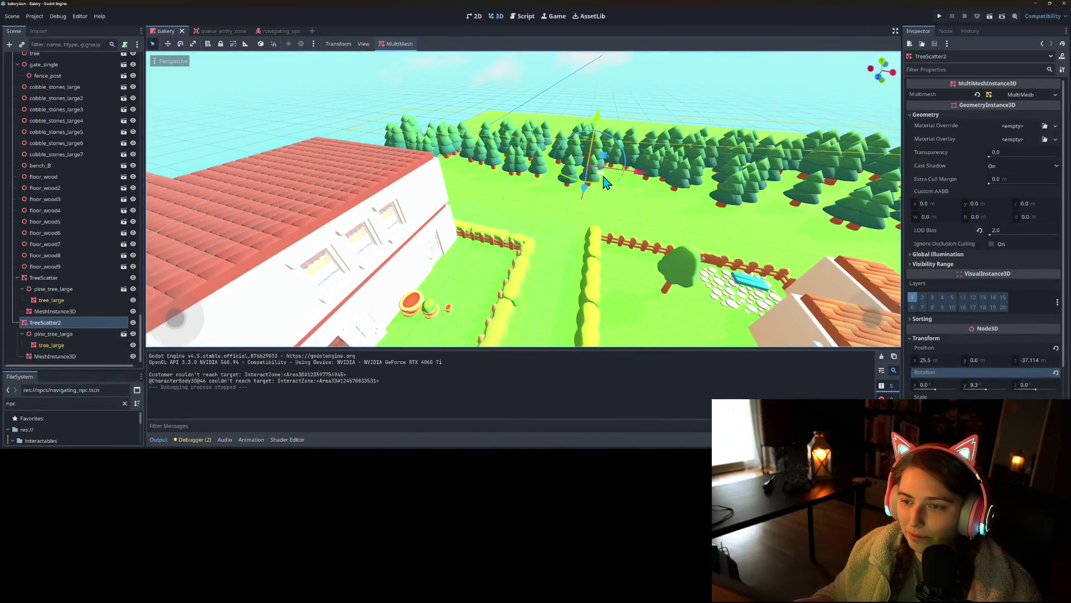
left_click_drag(604, 179, 562, 187)
scroll(544, 284, "up", 3)
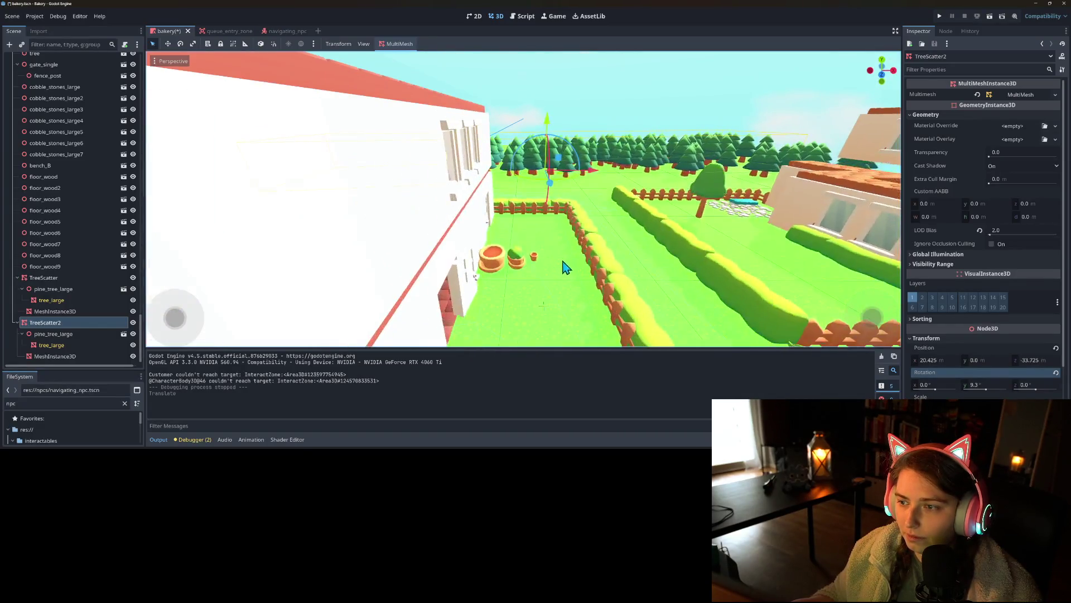
key("ctrl+s")
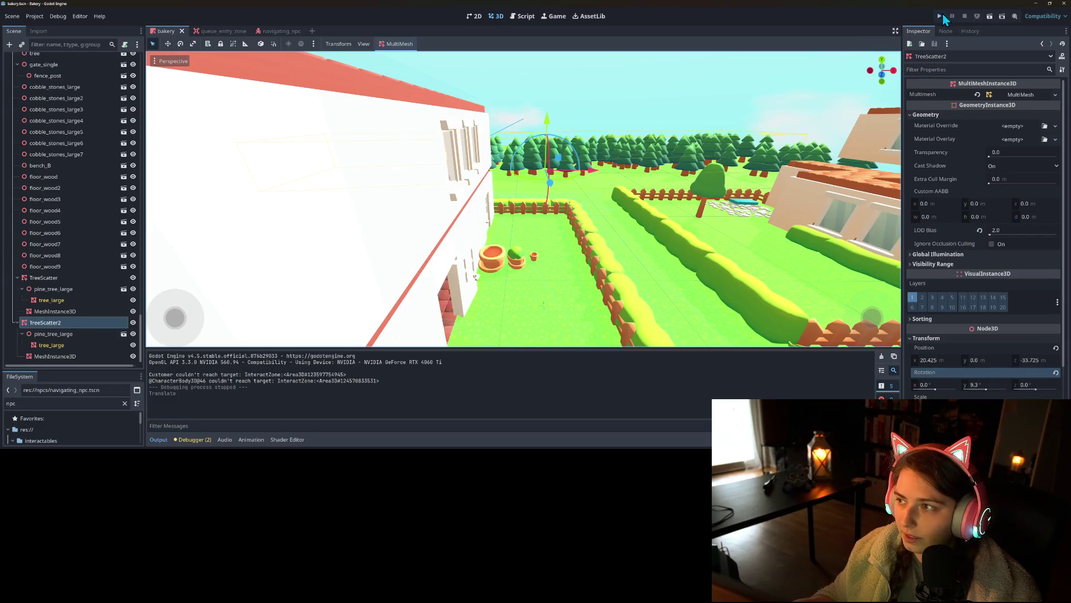
left_click(941, 16)
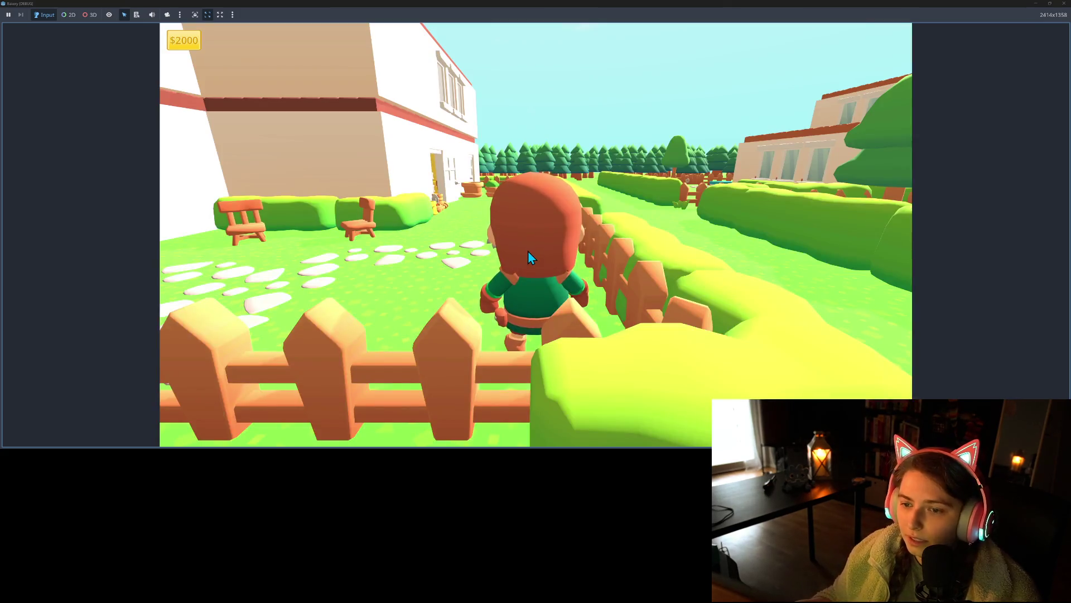
key("w")
key("w")
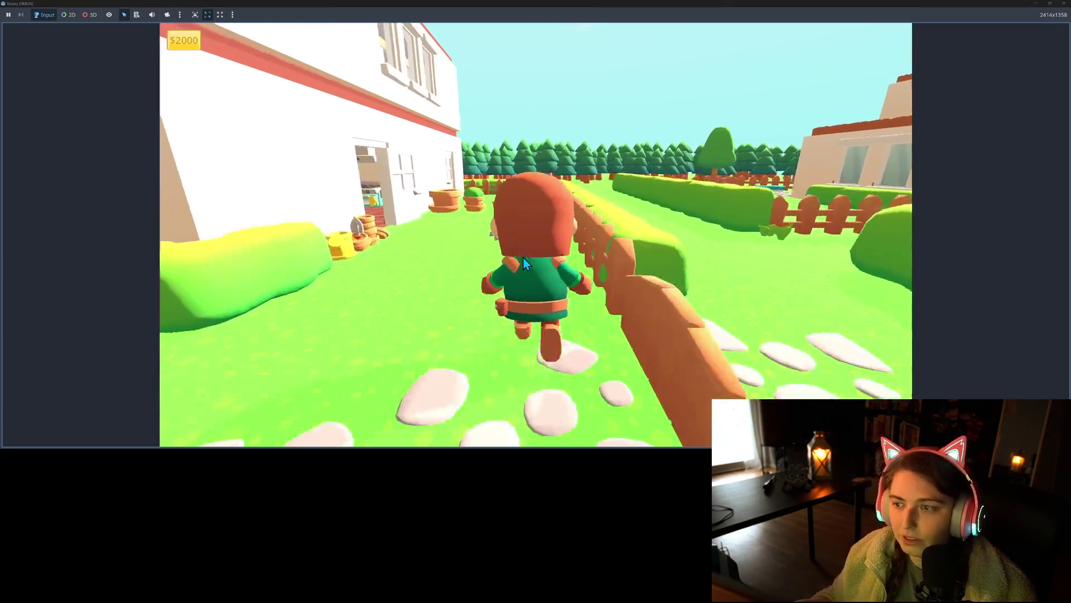
key("w")
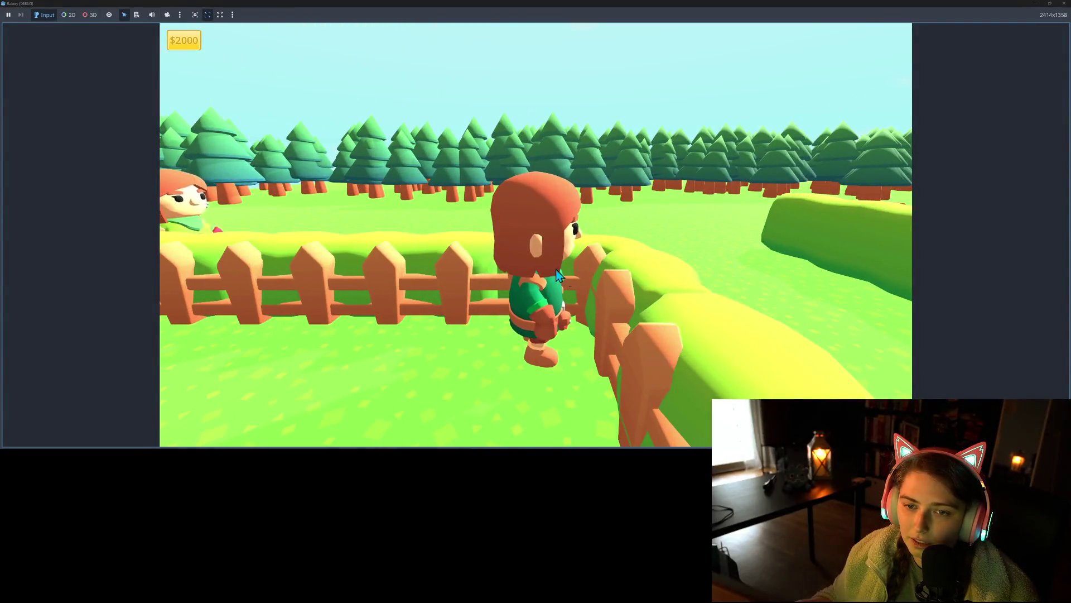
key("s")
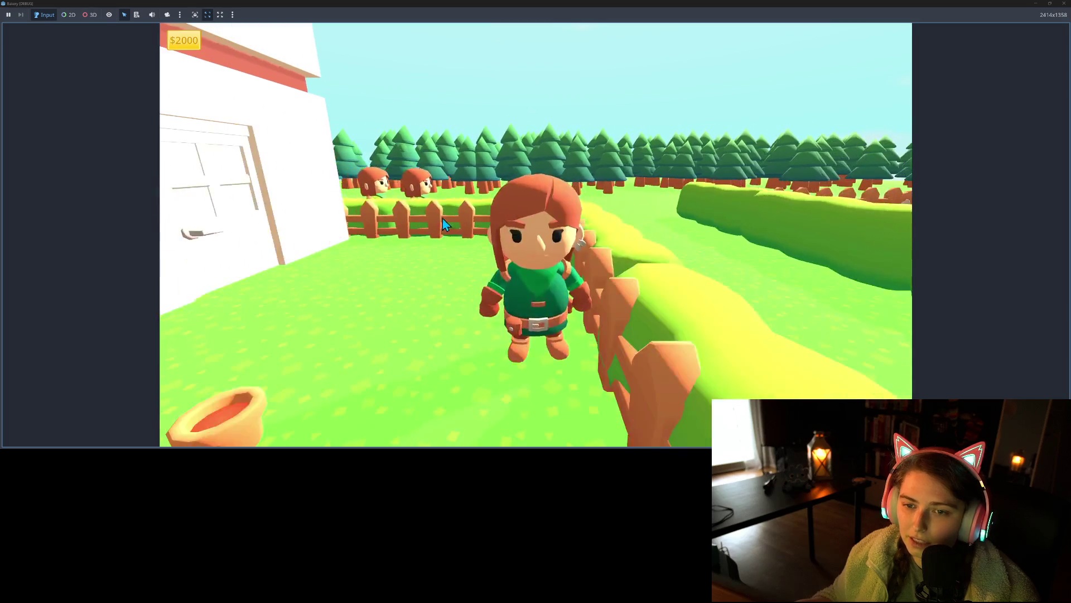
key("w")
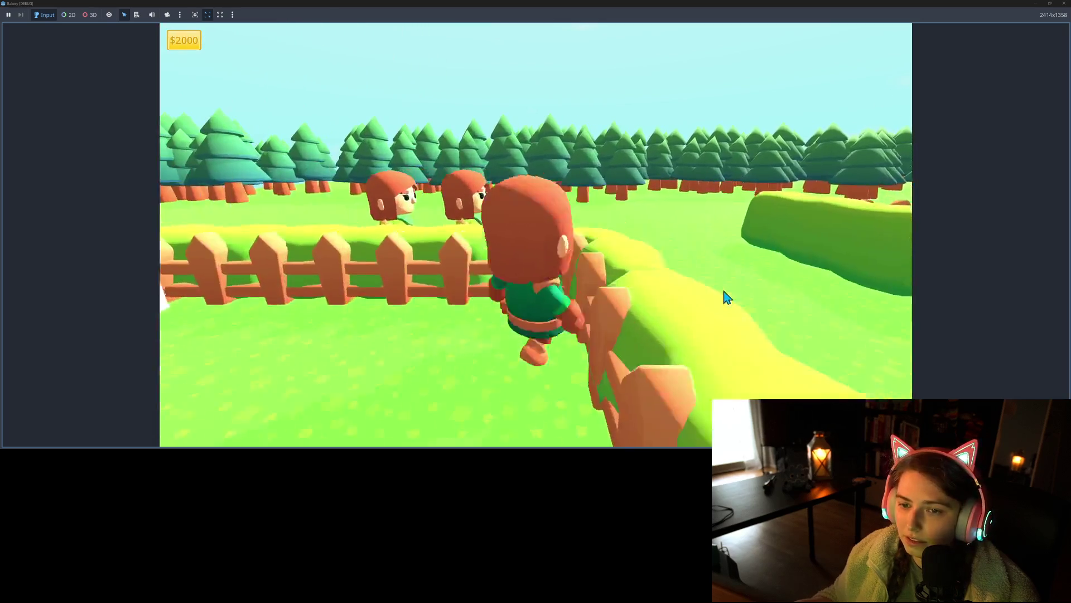
key("F8")
Step: Shift TreeScatter2 back along Z to -37.201 and view its tree rows at ground level
key("f")
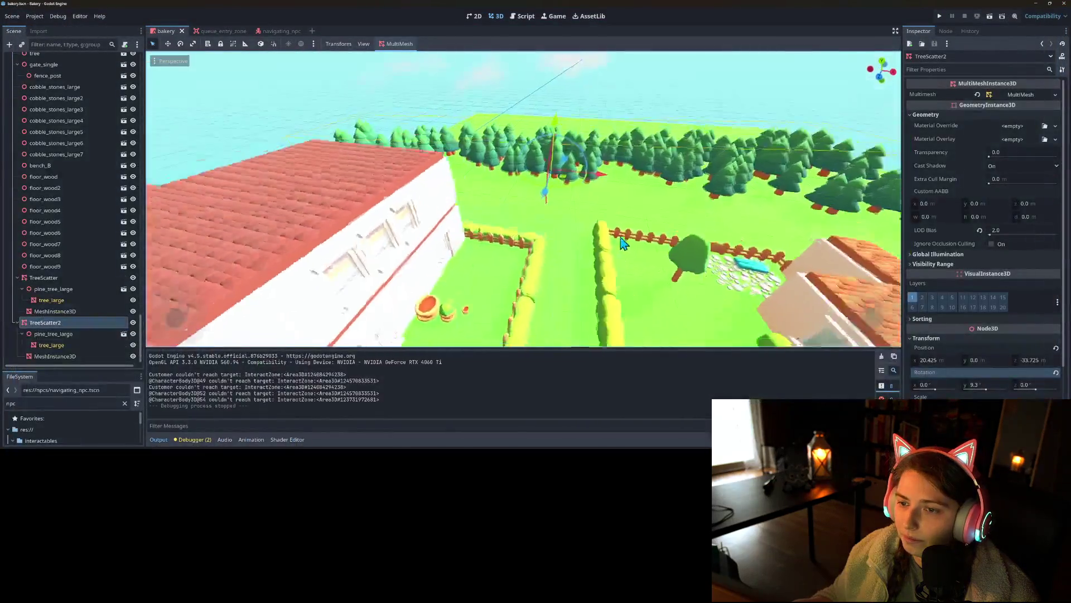
left_click_drag(535, 215, 556, 202)
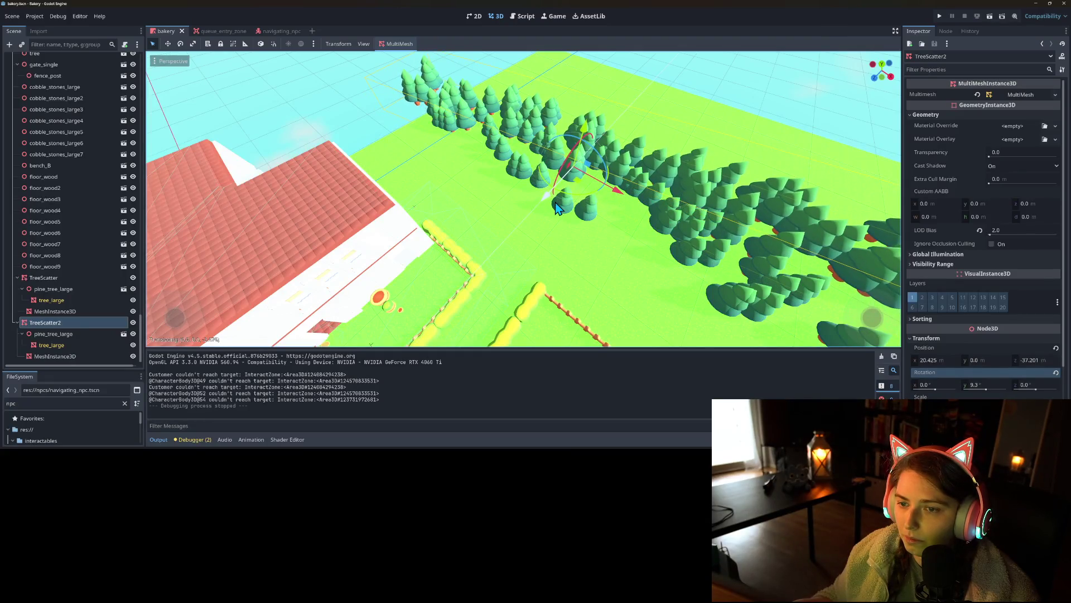
left_click_drag(613, 266, 549, 251)
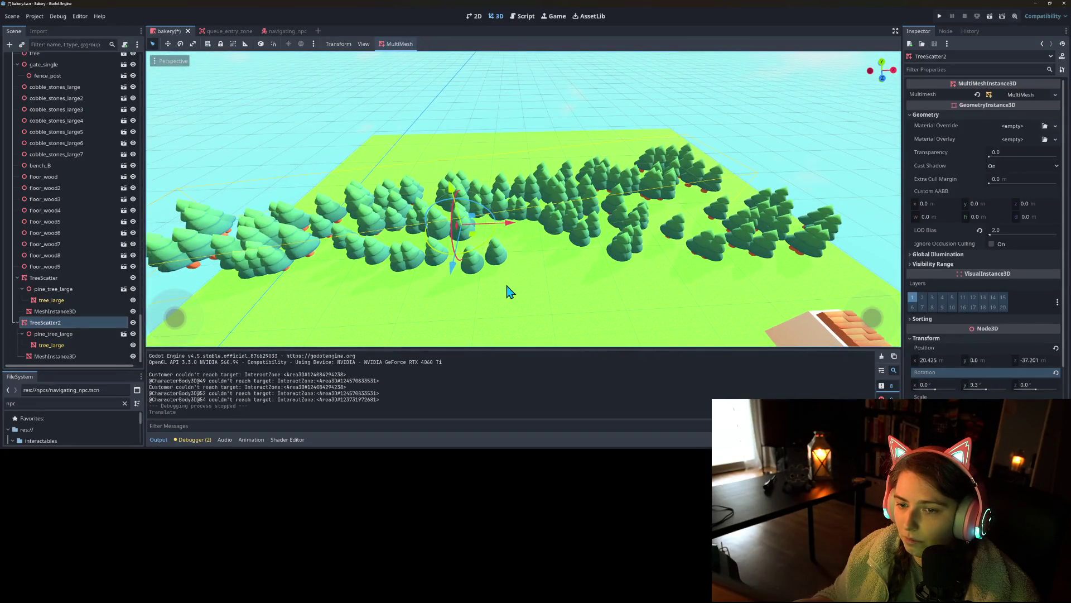
mouse_move(506, 289)
left_mouse_down()
mouse_move(517, 233)
mouse_move(513, 247)
left_mouse_up()
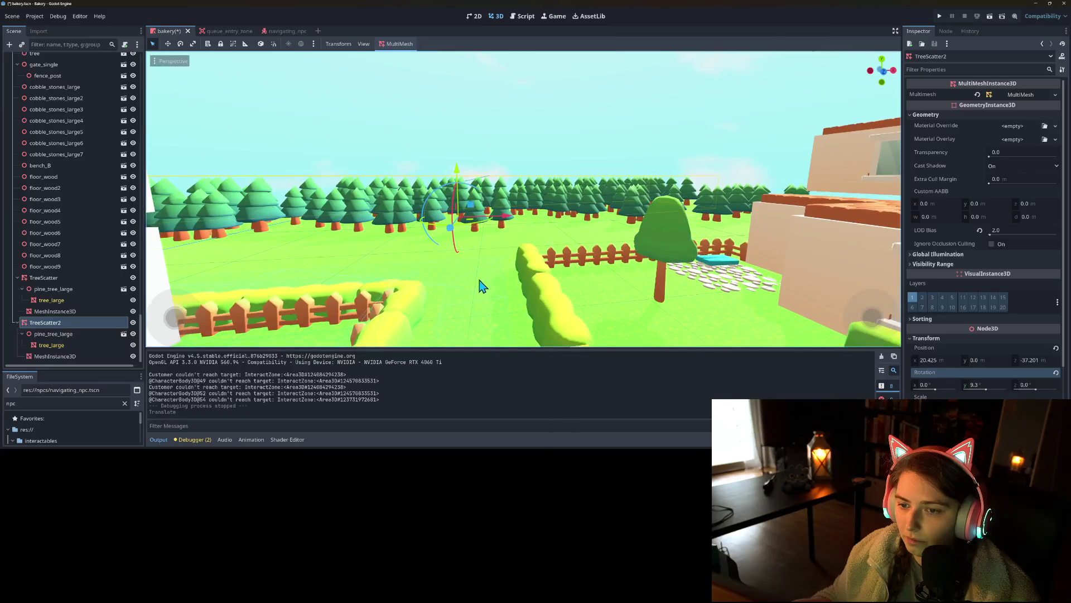
Step: Zoom out and orbit to inspect the pines, hedges and fence from above
scroll(483, 285, "down", 5)
mouse_move(441, 320)
left_mouse_down()
mouse_move(472, 297)
mouse_move(509, 294)
mouse_move(527, 250)
mouse_move(555, 257)
mouse_move(557, 237)
left_mouse_up()
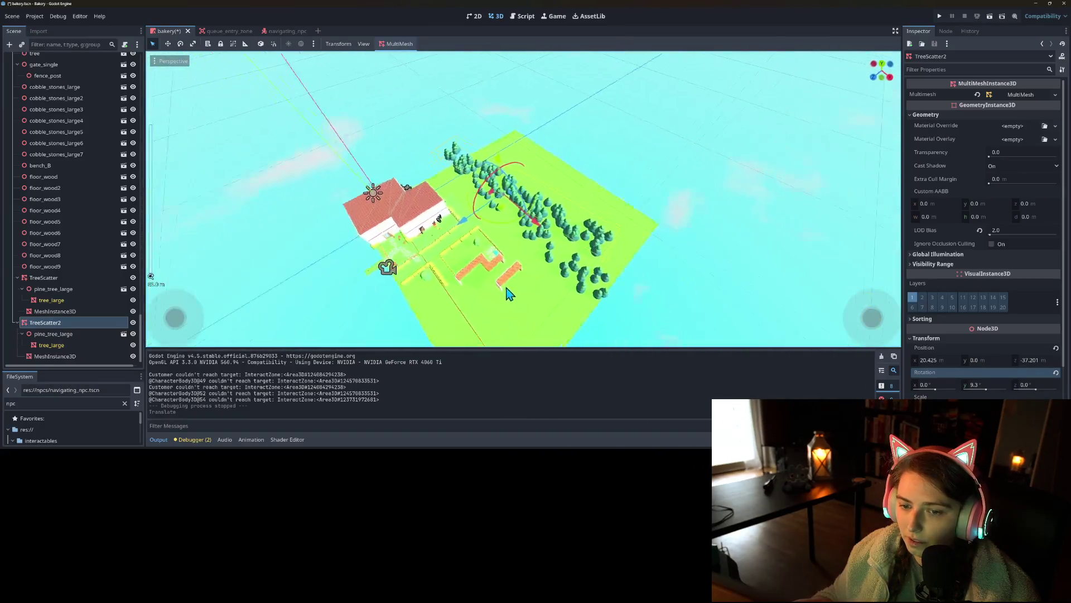
scroll(564, 259, "up", 5)
scroll(564, 259, "down", 5)
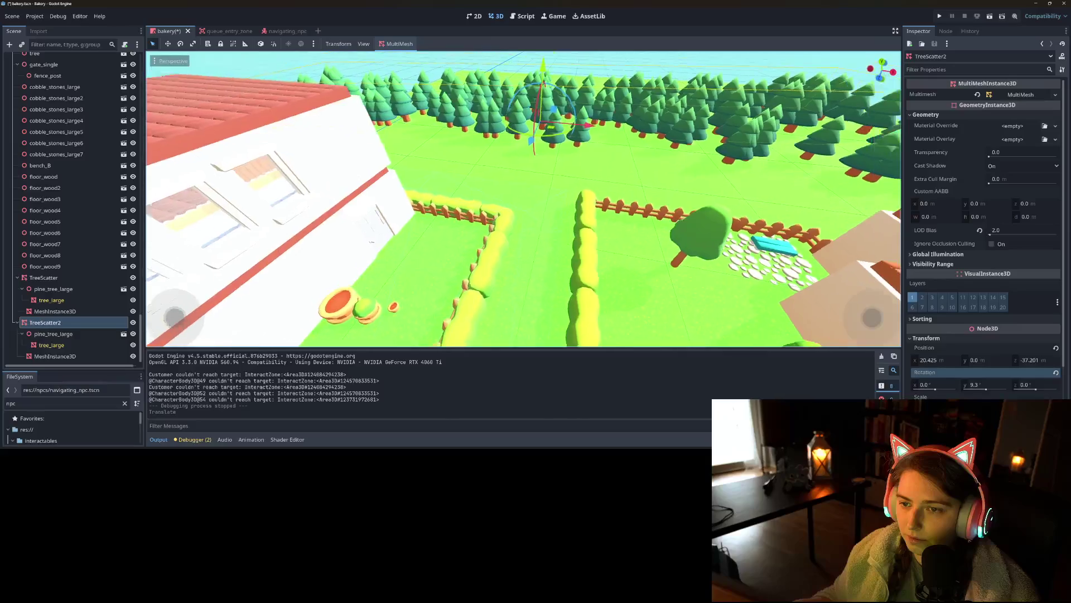
scroll(574, 234, "up", 5)
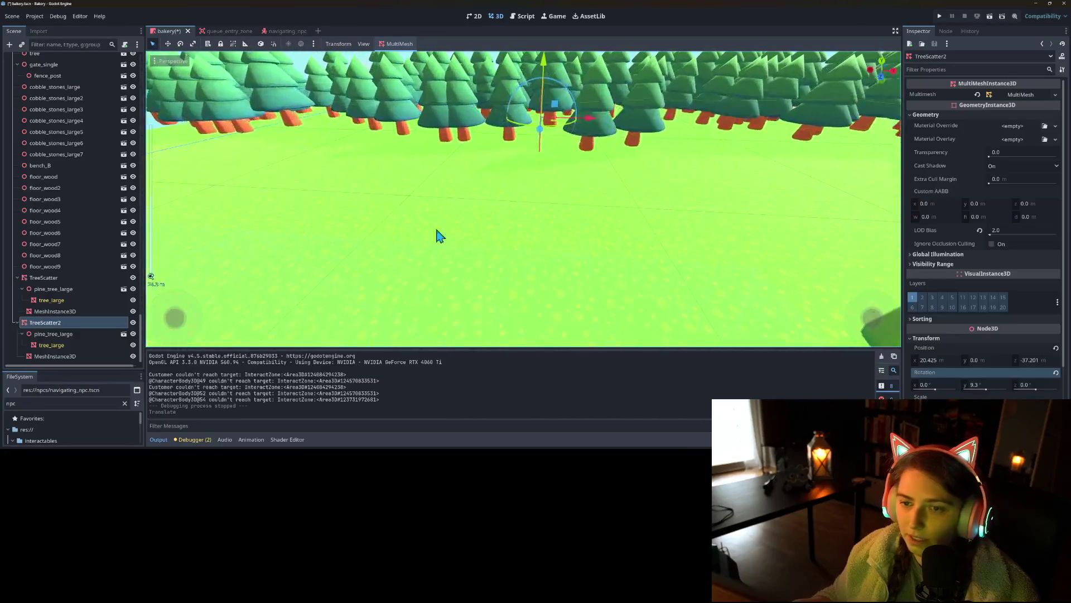
mouse_move(437, 234)
left_mouse_down()
mouse_move(364, 227)
mouse_move(167, 241)
left_mouse_up()
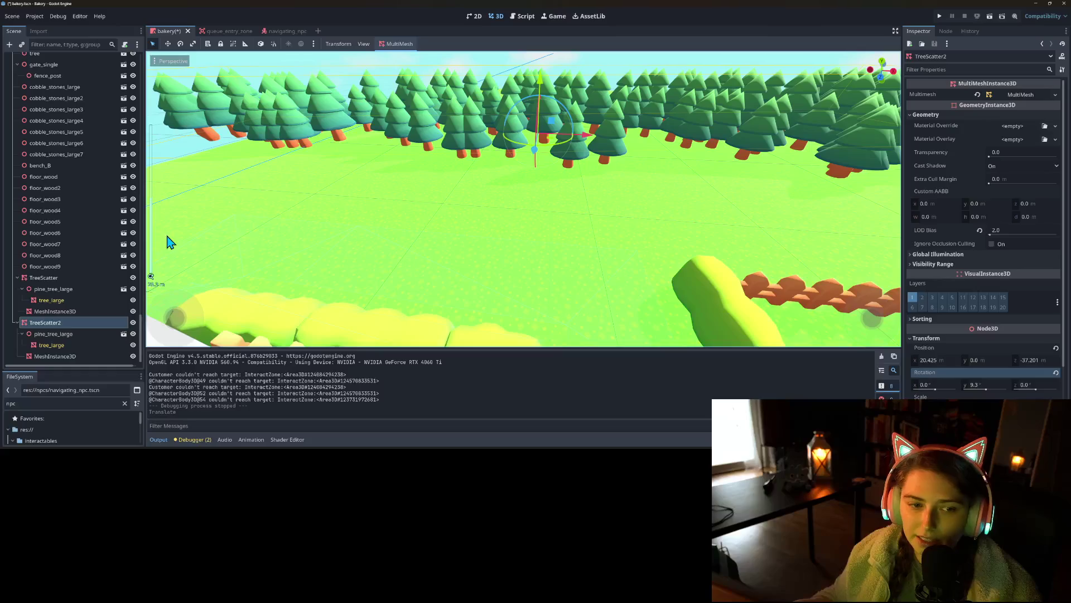
scroll(43, 112, "up", 15)
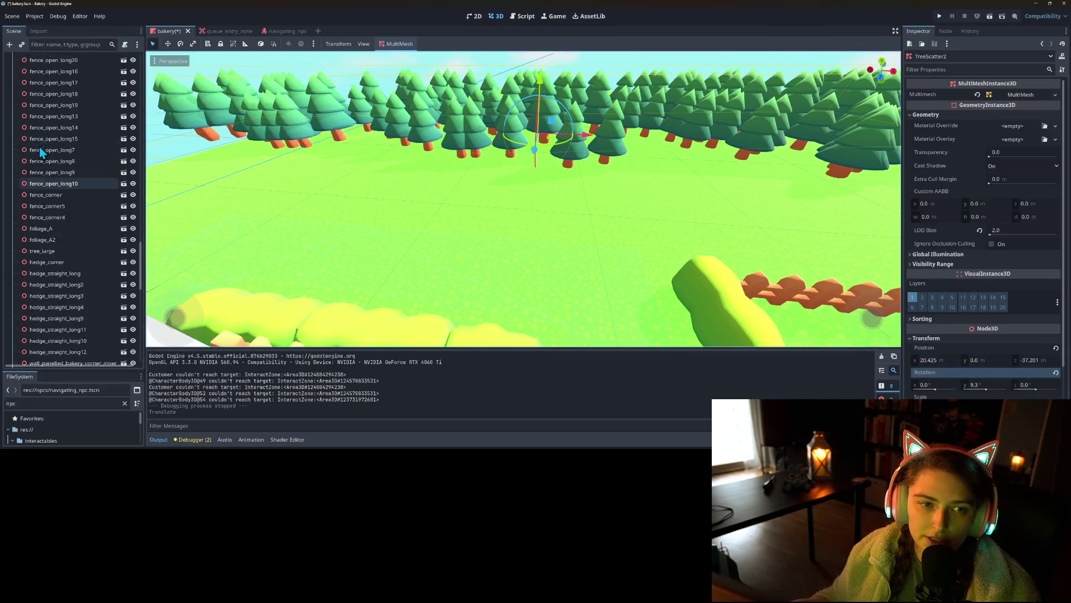
Step: Instance the bench scene as a child of no_col via a 'ben' search
left_click(42, 162)
right_click(42, 163)
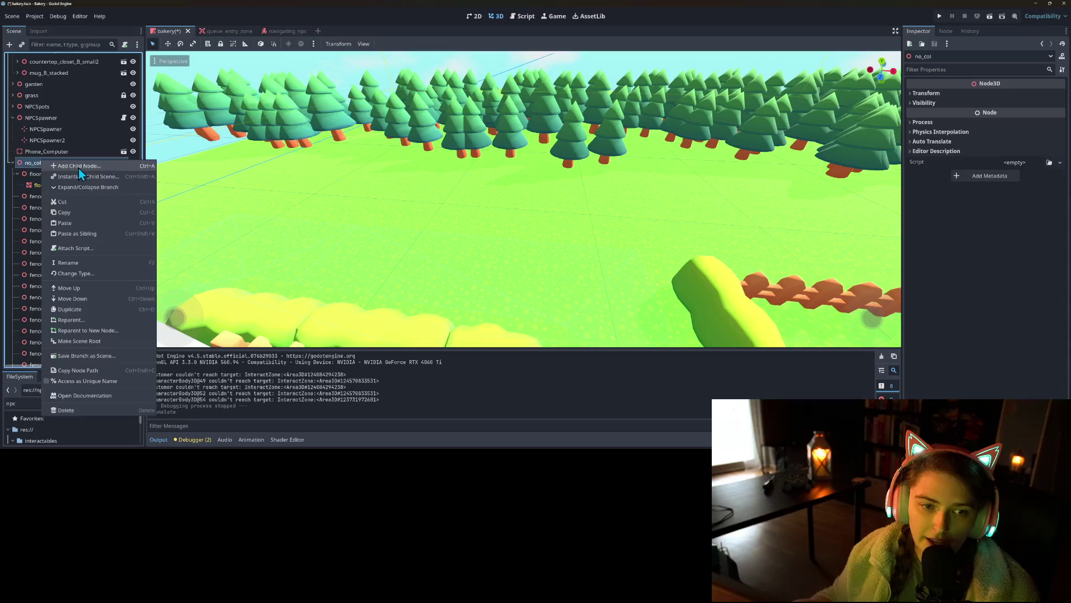
left_click(78, 167)
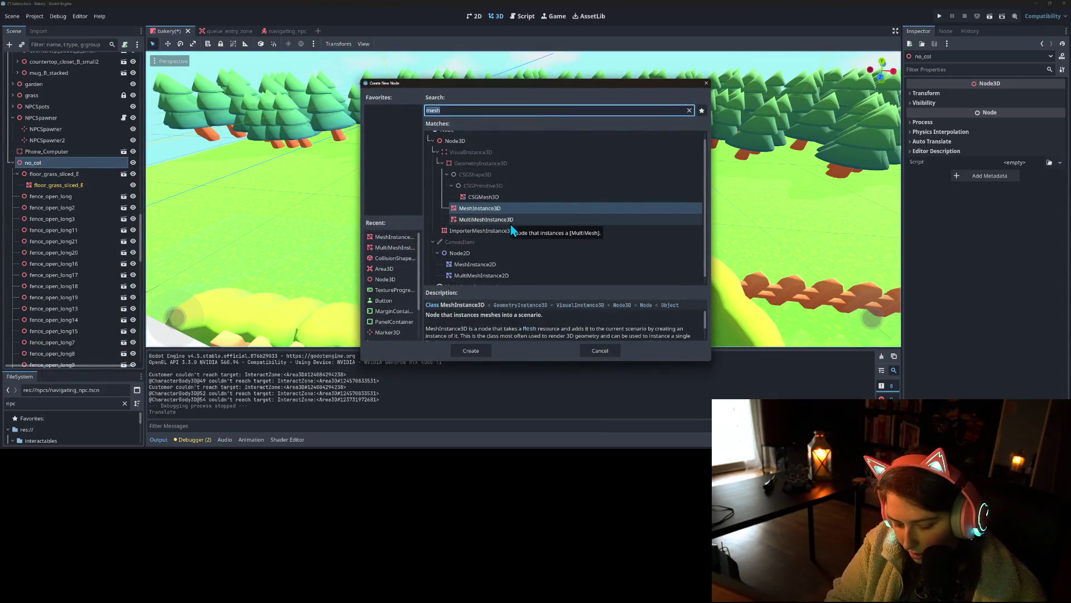
left_click(600, 350)
right_click(39, 165)
left_click(69, 183)
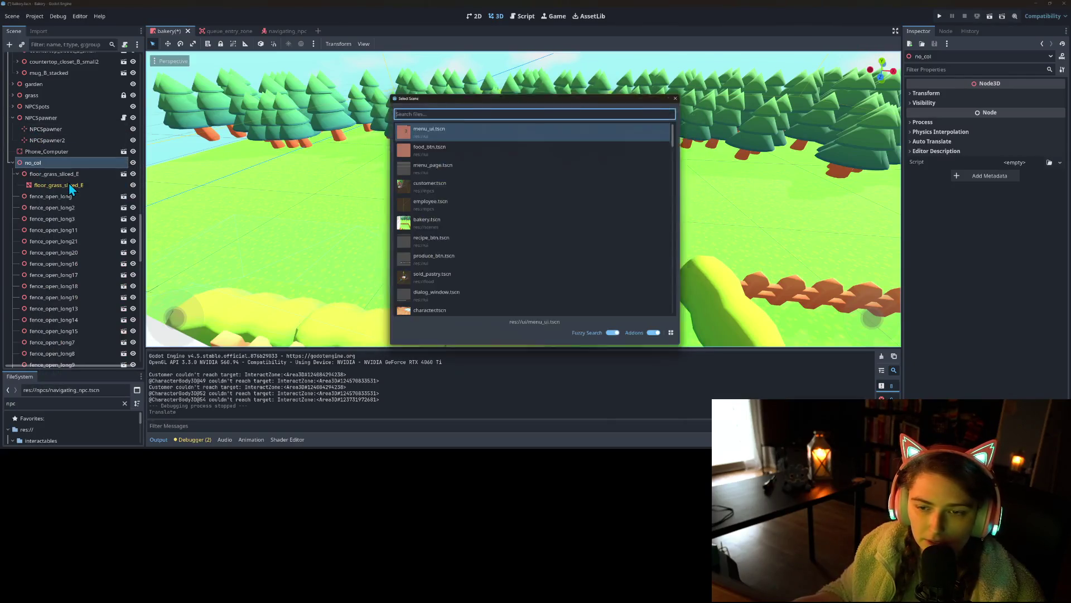
type("ben")
key("Return")
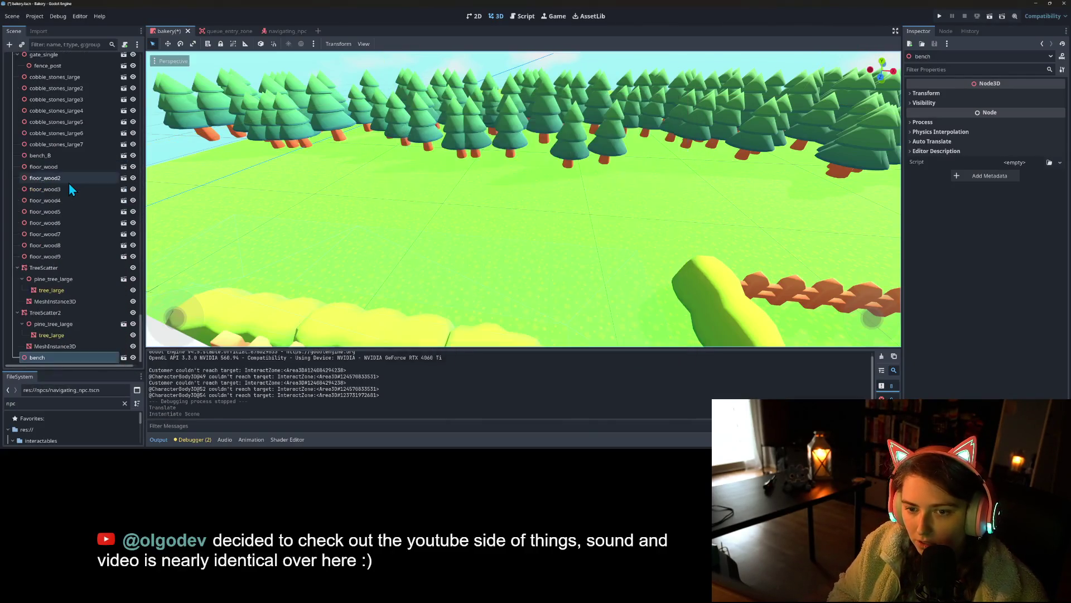
Step: With Use Snap on, move the bench onto the grass beside the fence and raise it slightly
scroll(329, 225, "down", 5)
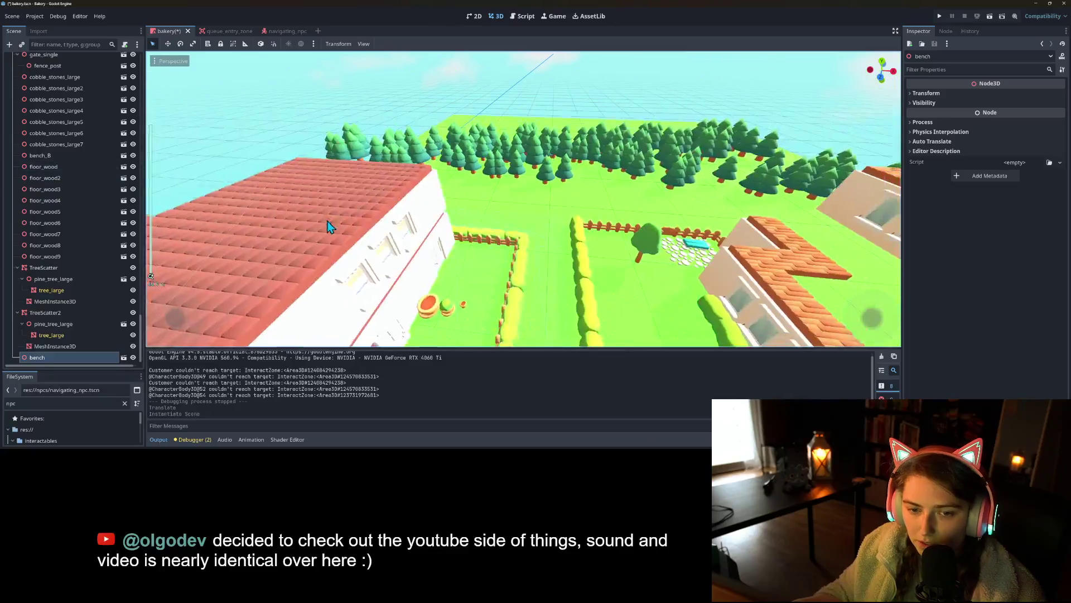
left_click(273, 44)
scroll(335, 251, "down", 4)
scroll(351, 326, "up", 2)
mouse_move(345, 324)
left_mouse_down()
mouse_move(519, 239)
mouse_move(514, 230)
left_mouse_up()
scroll(515, 230, "up", 1)
scroll(515, 230, "up", 5)
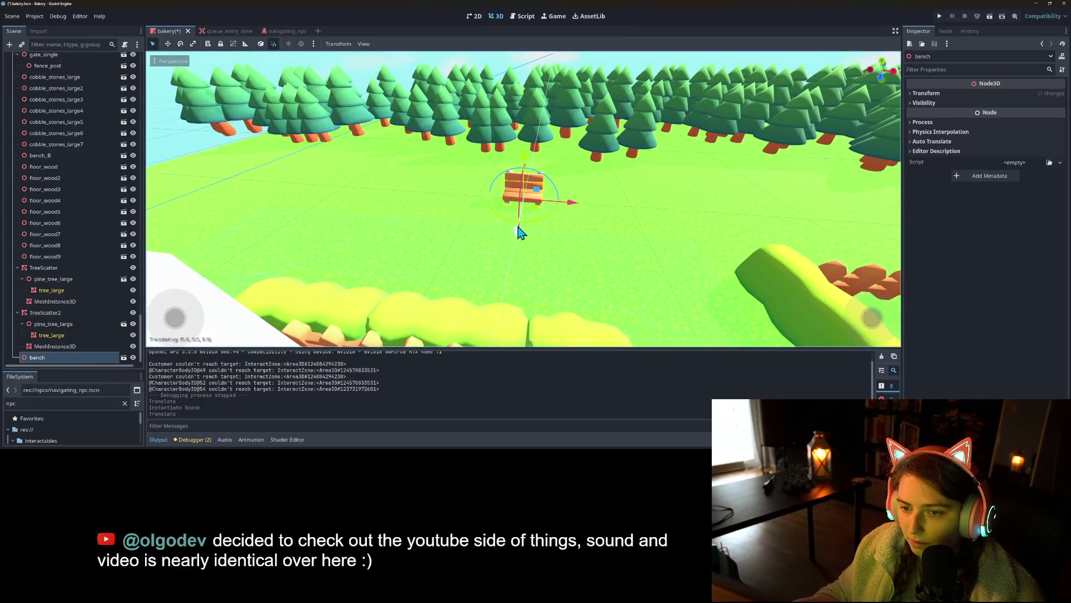
left_click_drag(518, 231, 519, 226)
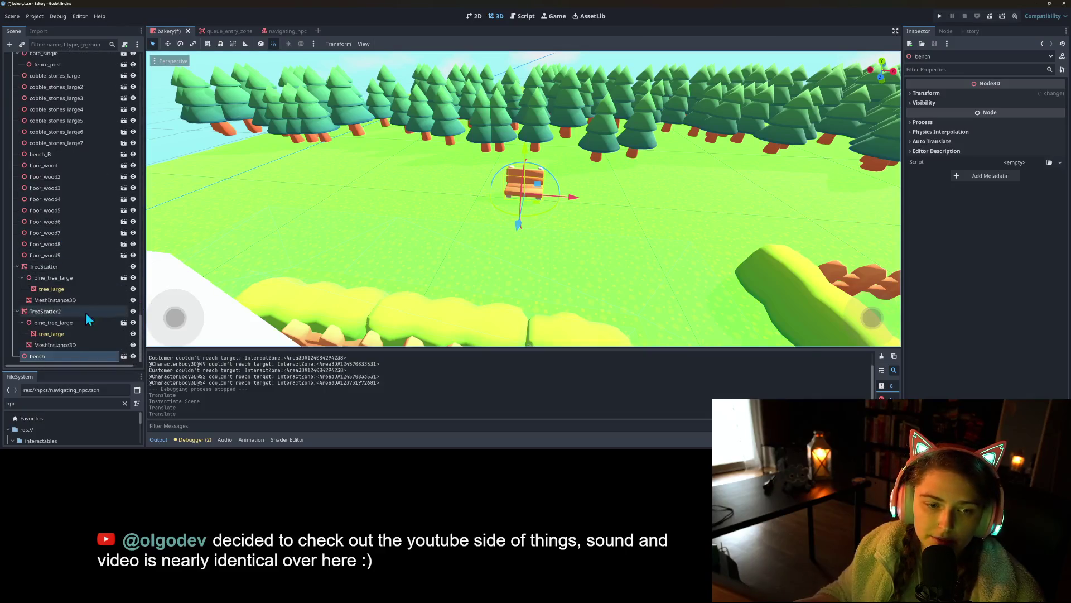
right_click(69, 360)
left_click(112, 162)
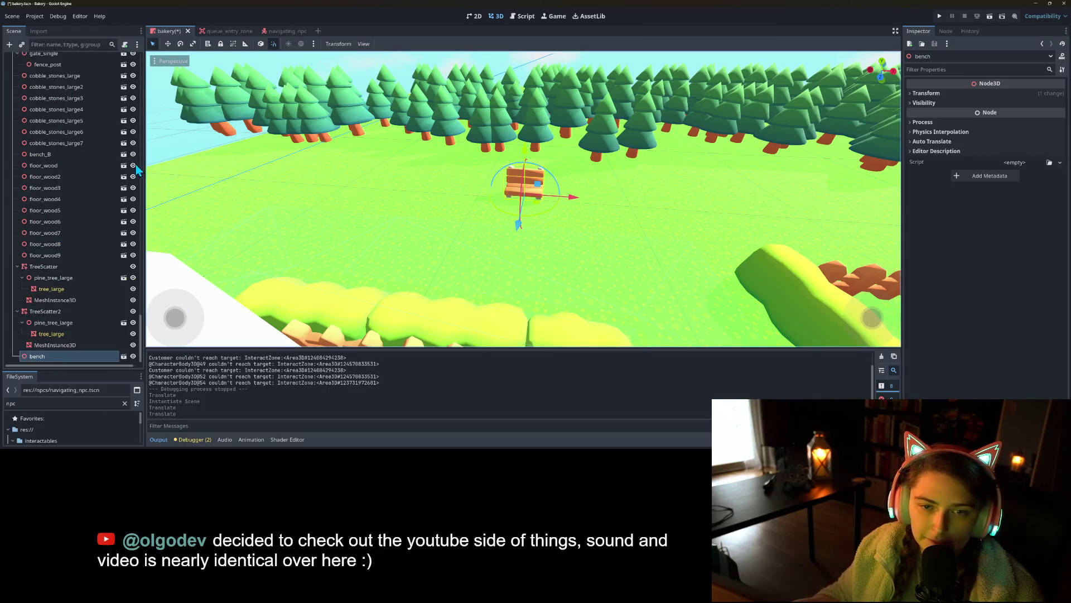
type("ligh")
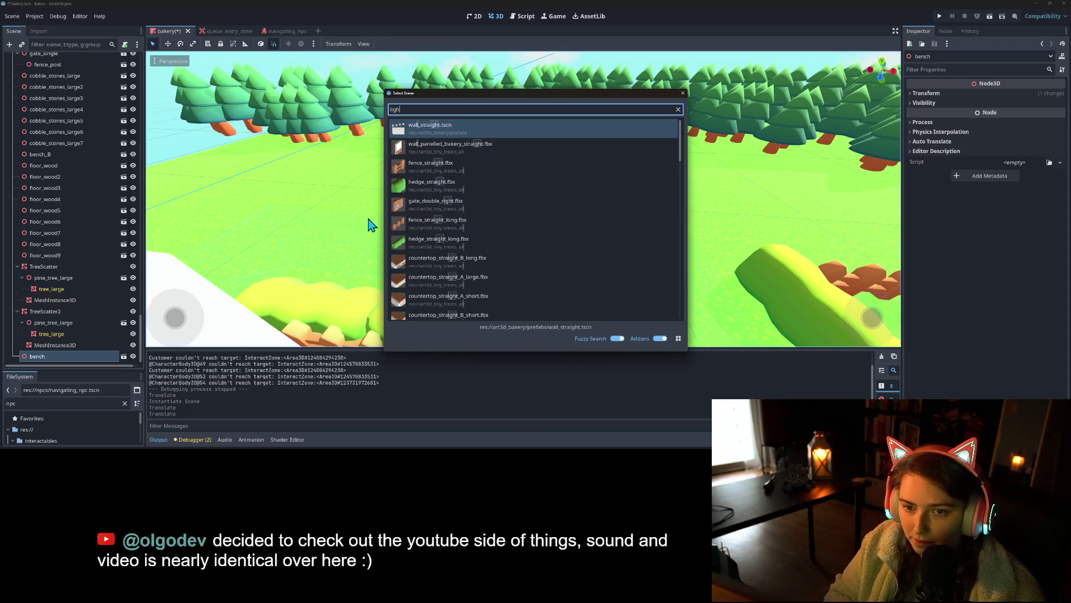
key("Down")
key("Down")
key("Down")
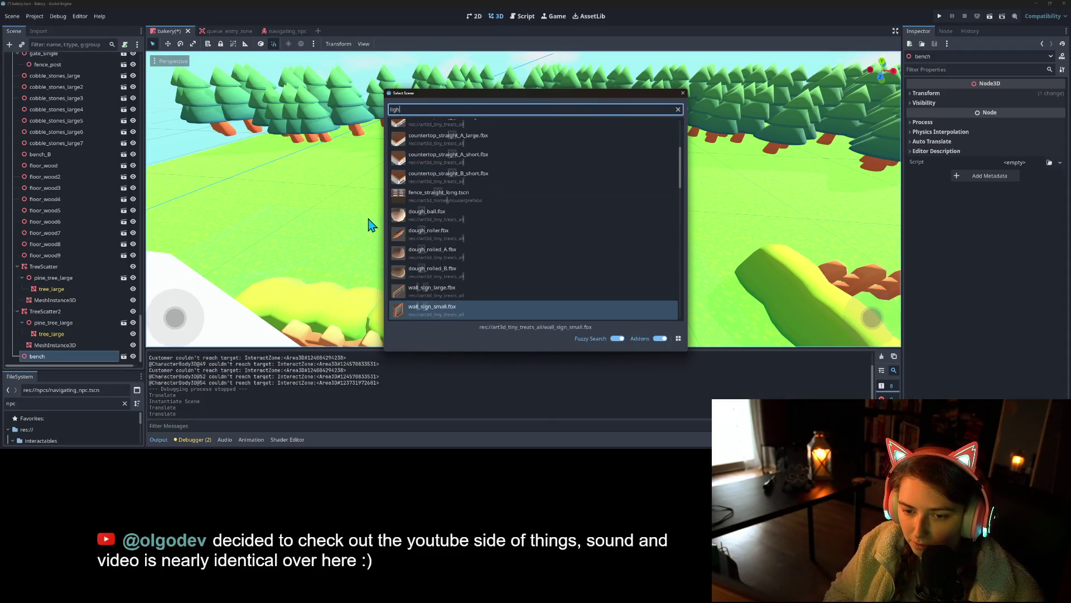
key("Down")
key("Down")
key("Down")
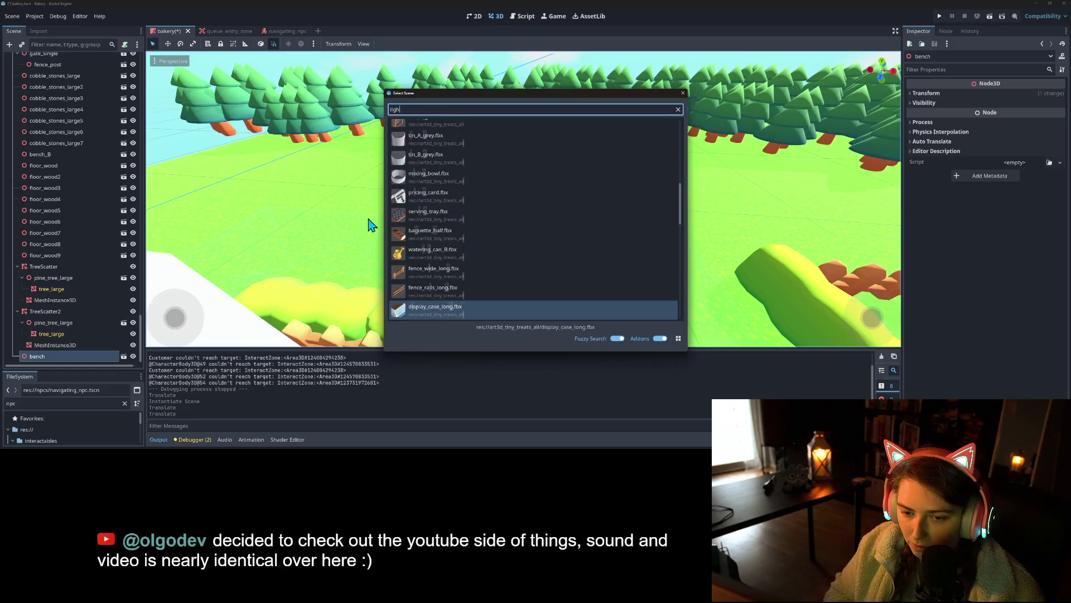
key("Down")
key("Down")
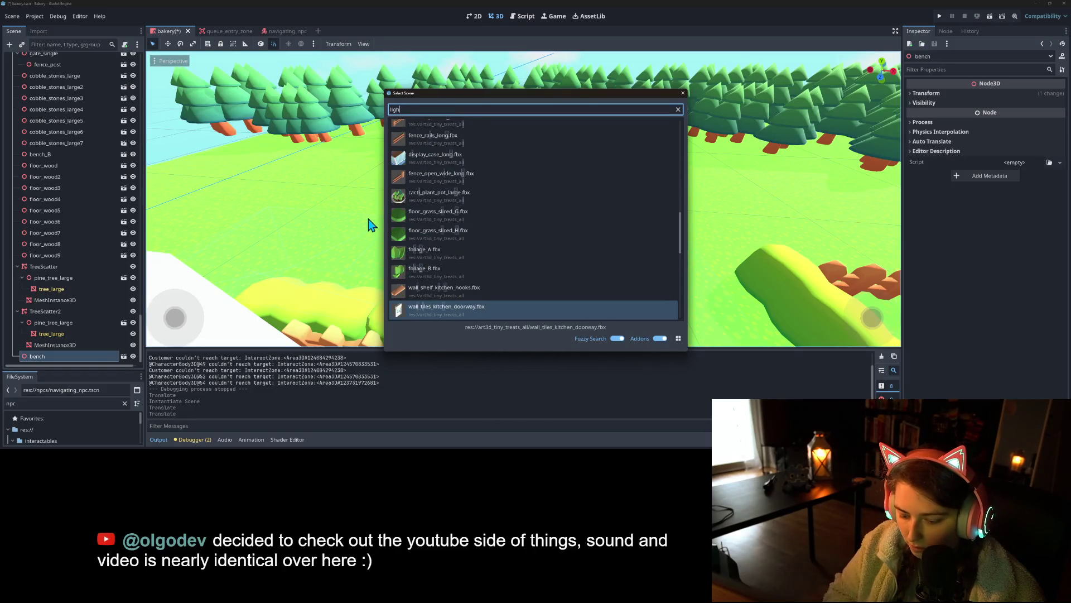
key("BackSpace")
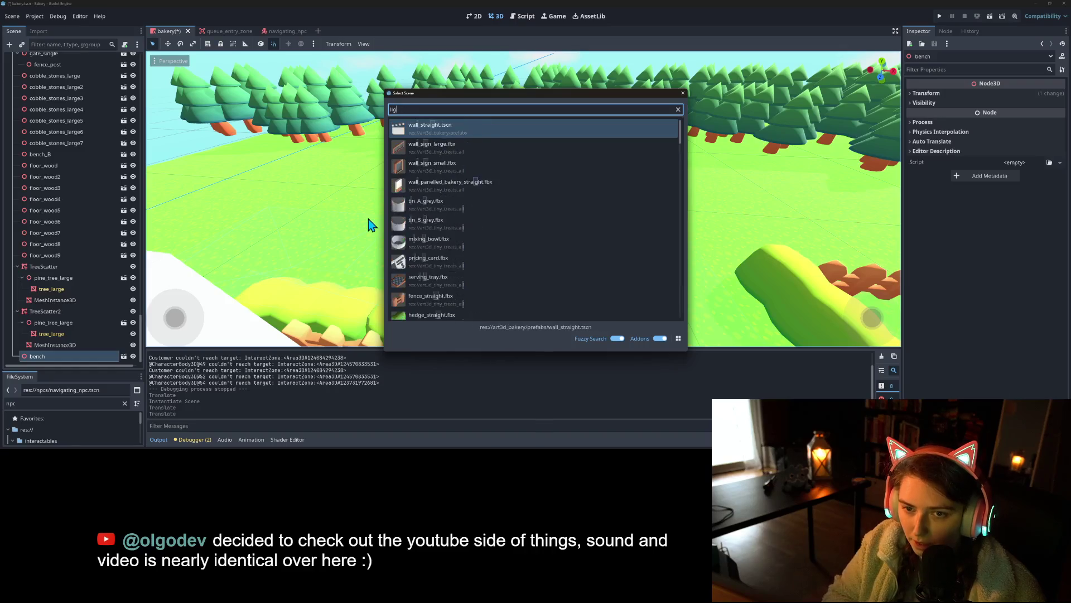
key("BackSpace")
key("BackSpace")
type("am")
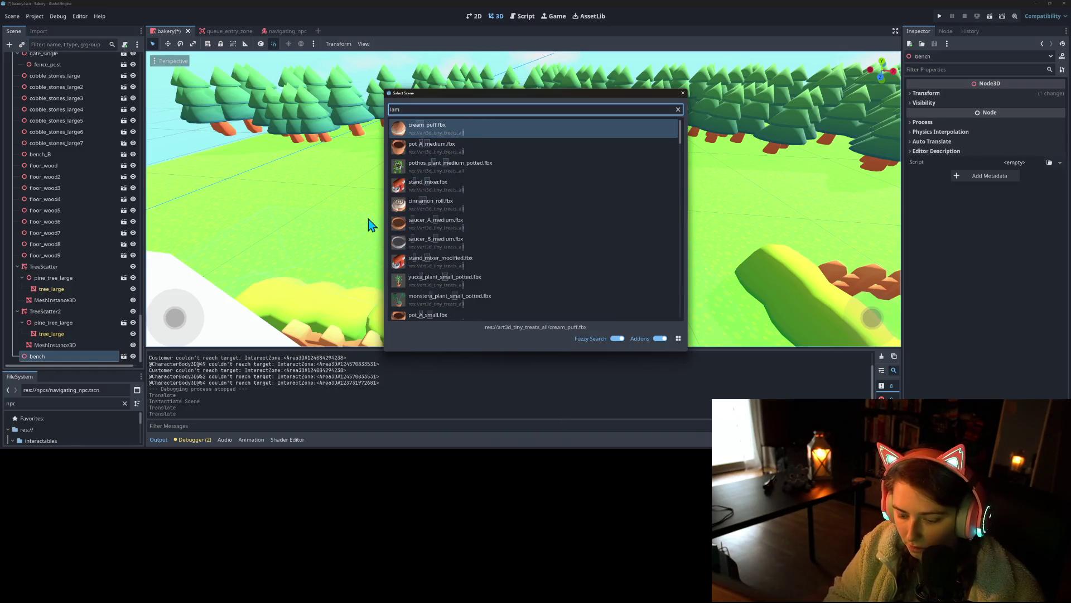
type("p")
key("BackSpace")
key("BackSpace")
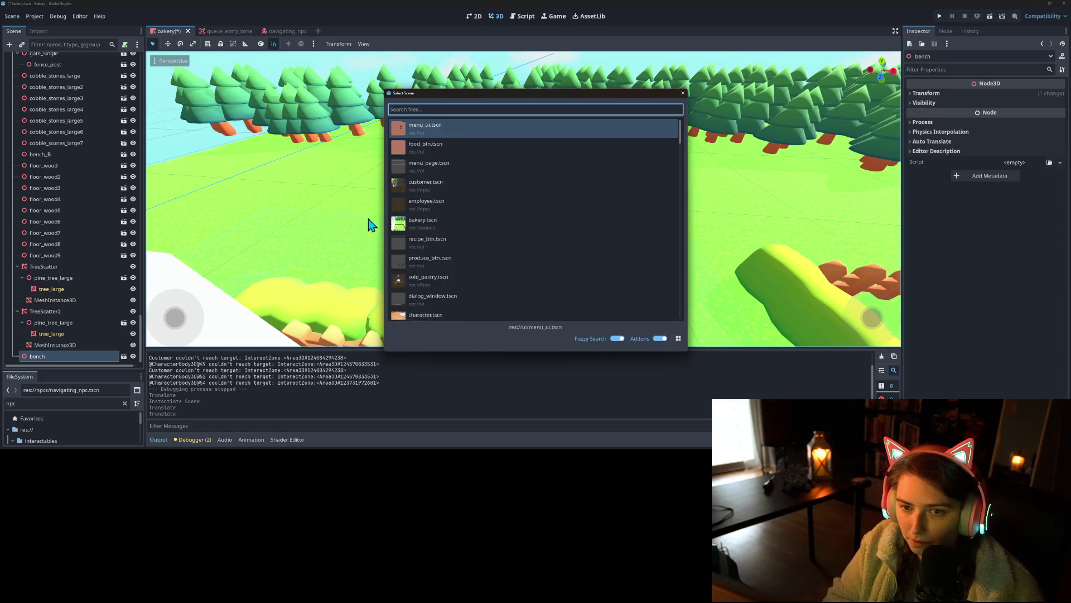
scroll(514, 263, "down", 3)
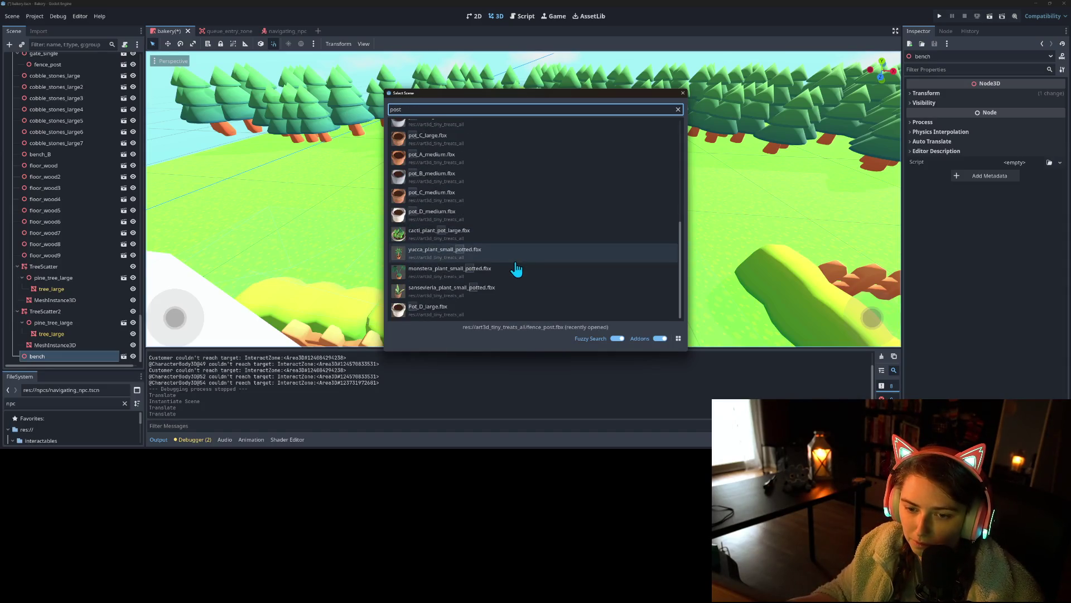
scroll(513, 270, "up", 3)
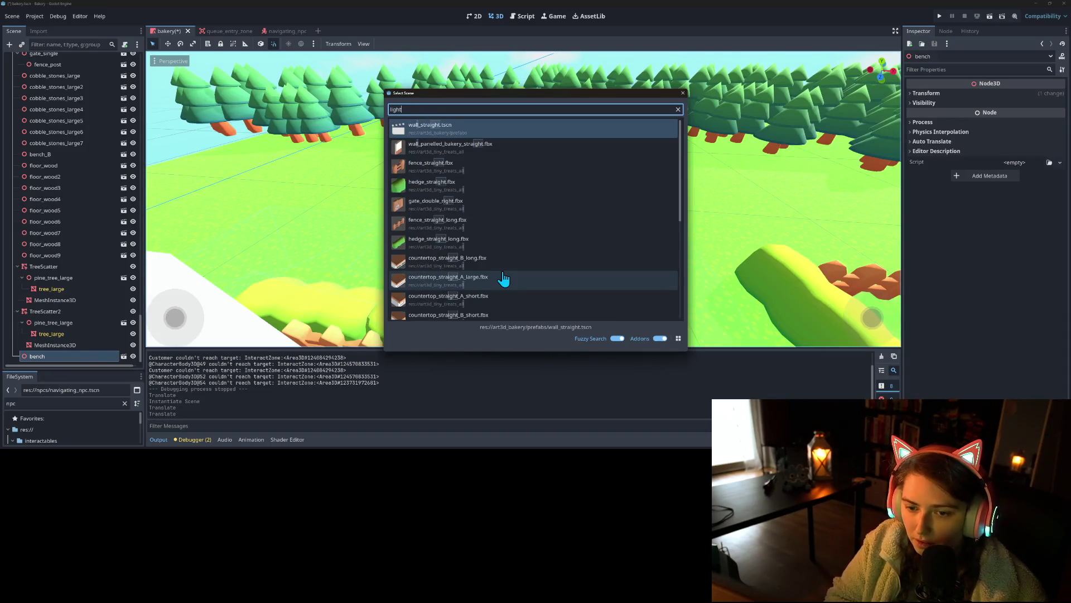
scroll(509, 278, "down", 5)
scroll(517, 282, "up", 5)
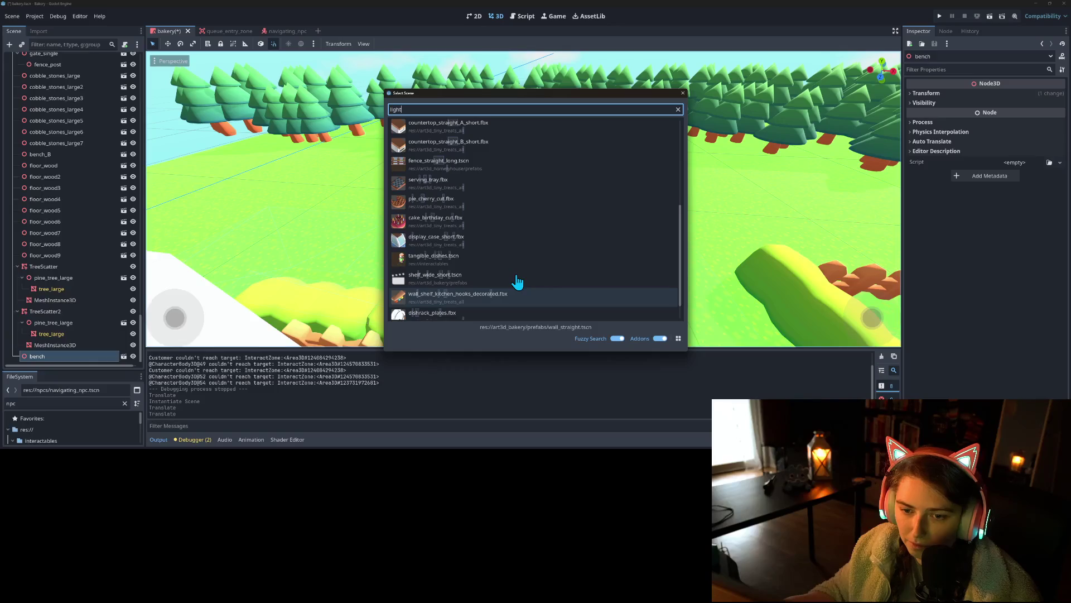
key("BackSpace")
key("BackSpace")
key("BackSpace")
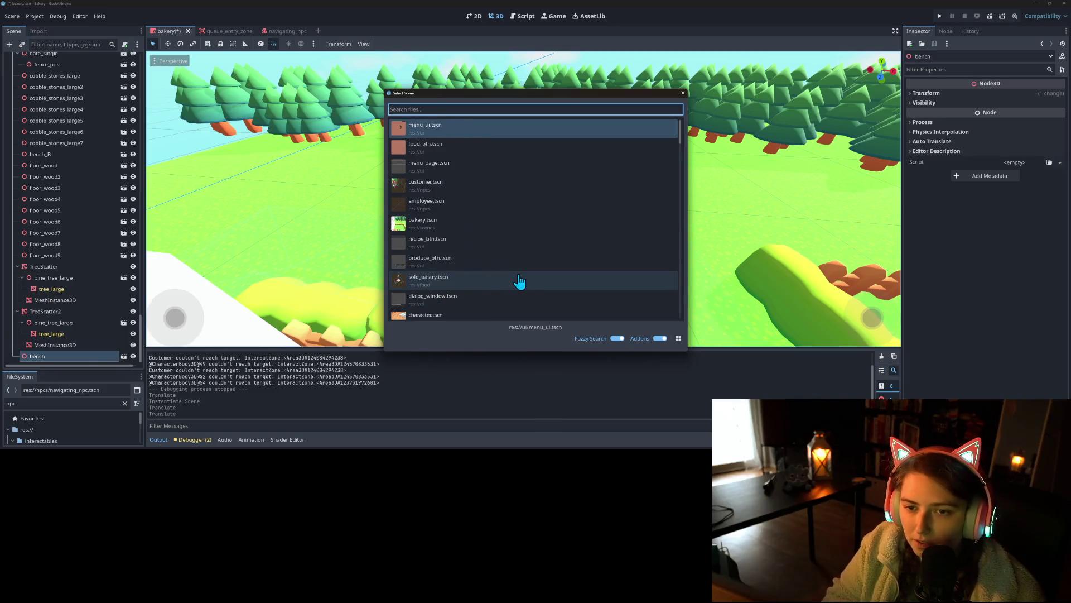
type("lamp")
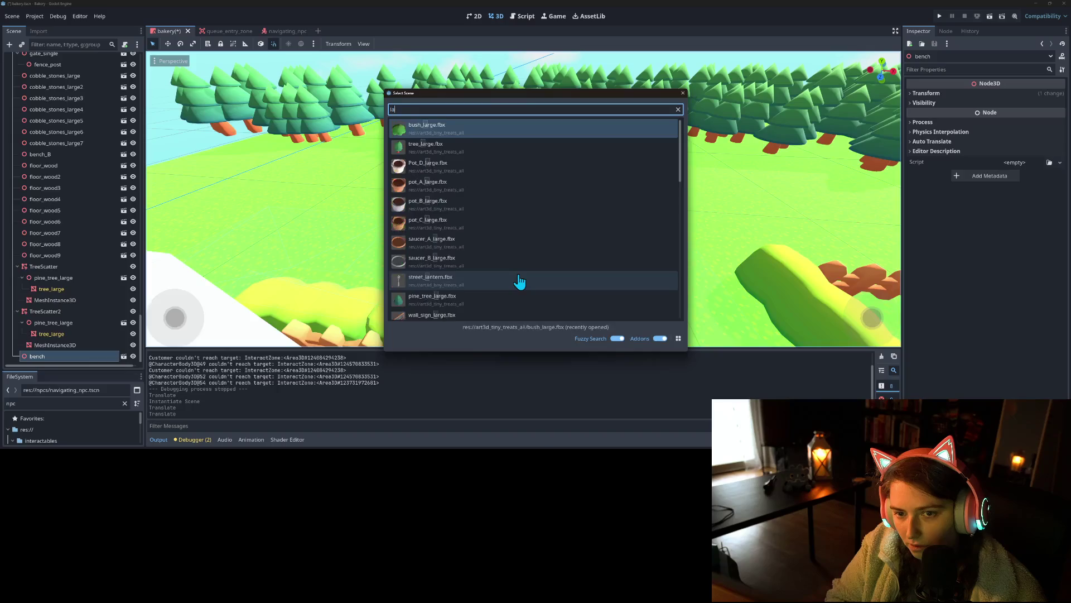
scroll(519, 282, "down", 10)
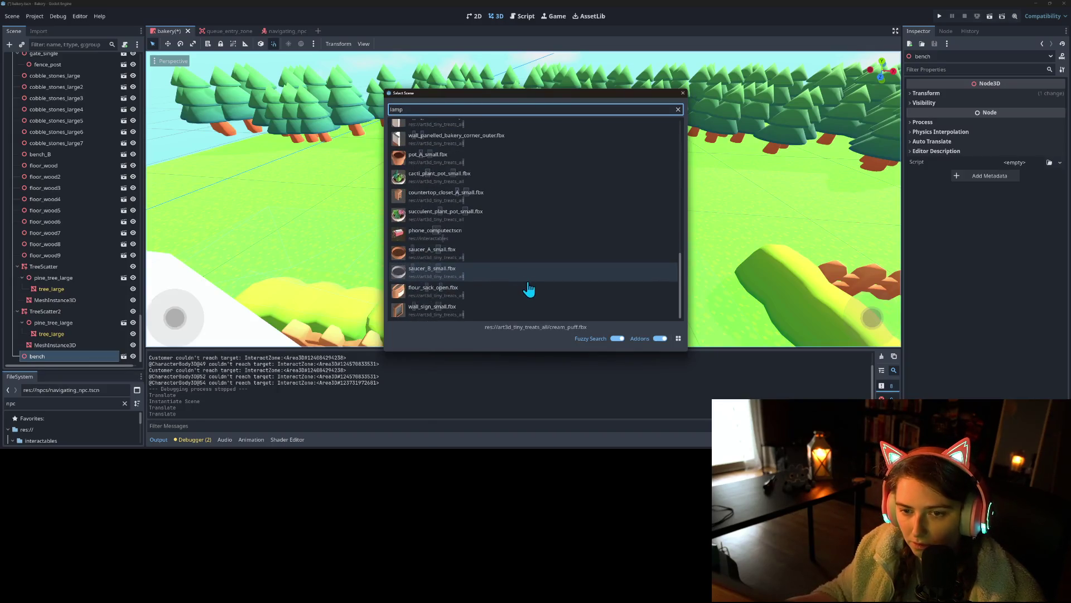
scroll(528, 289, "up", 10)
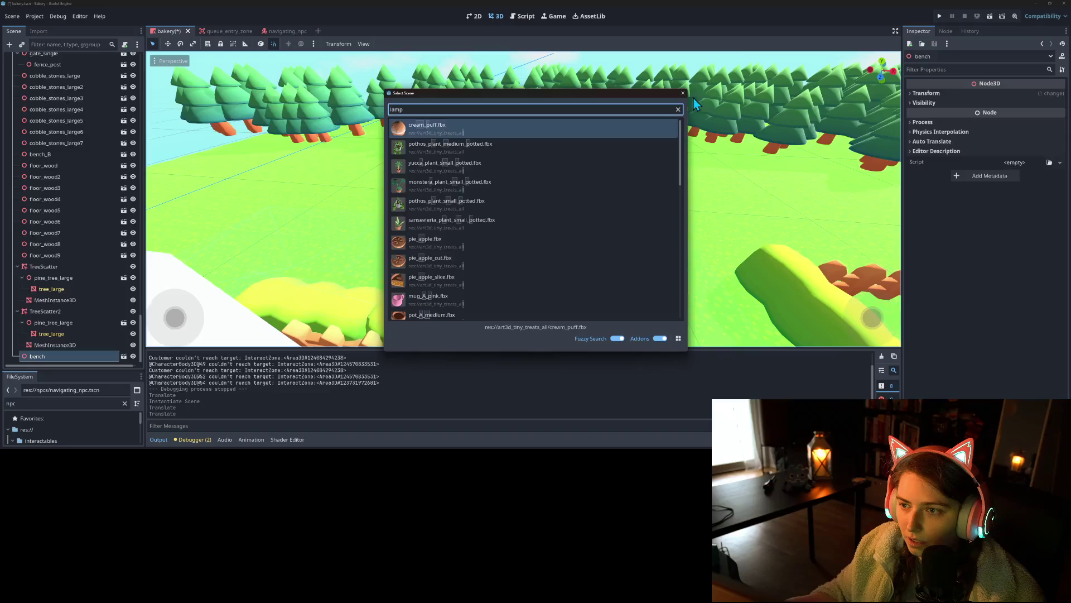
key("Escape")
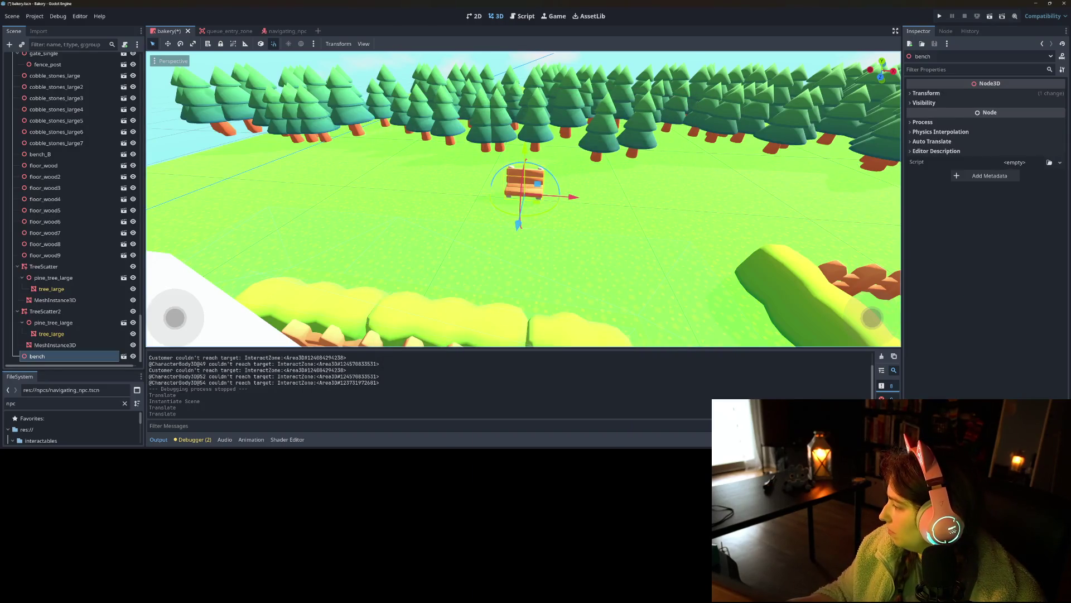
Step: Switch to the Homely House pack window and open its Assets fbx folder
key("alt+Tab")
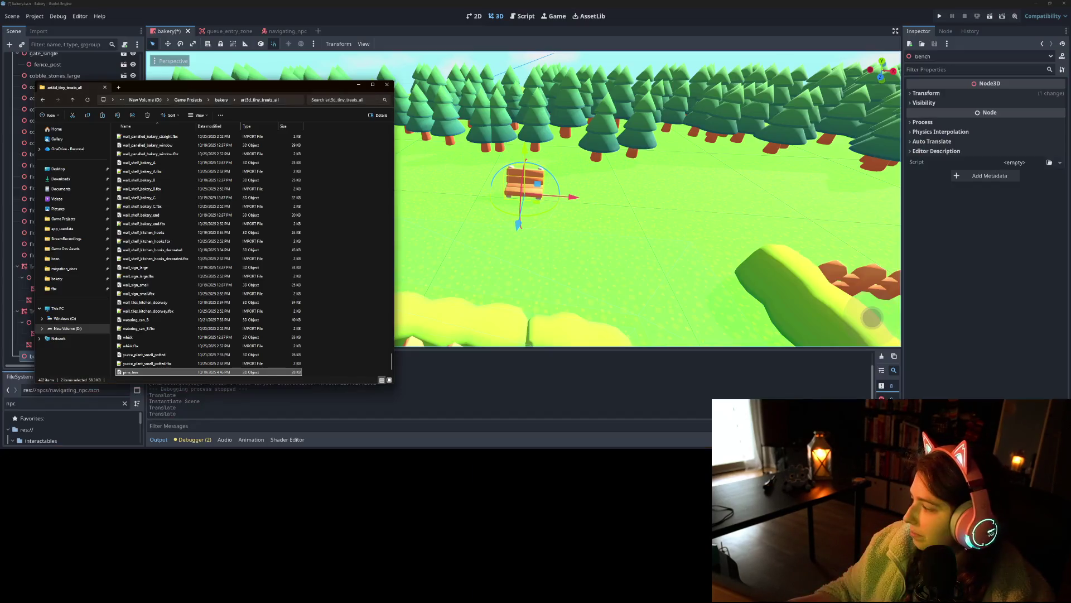
key("alt+Tab")
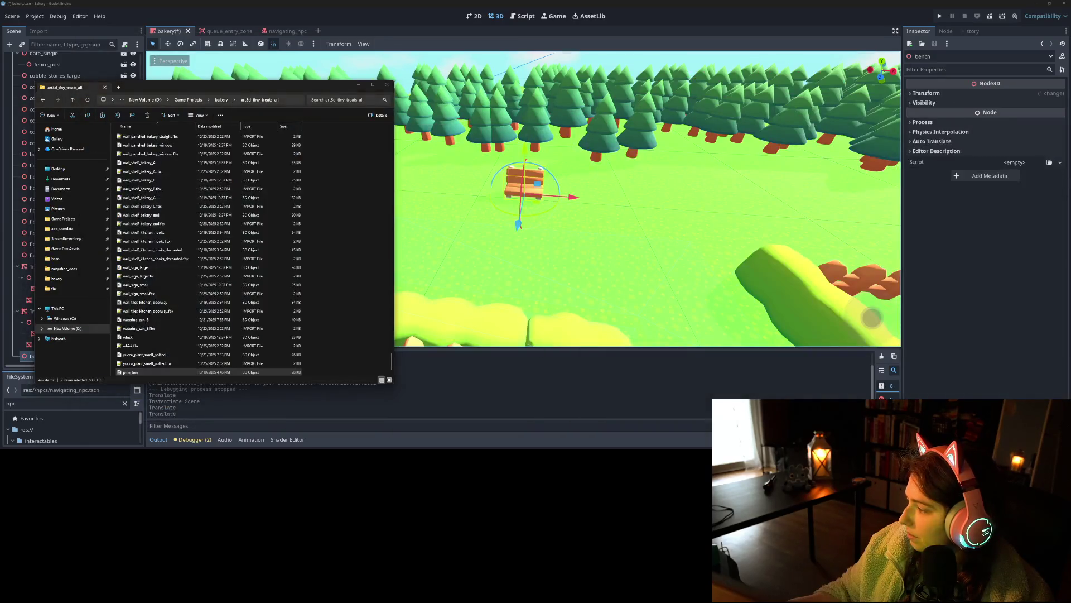
key("alt+Tab")
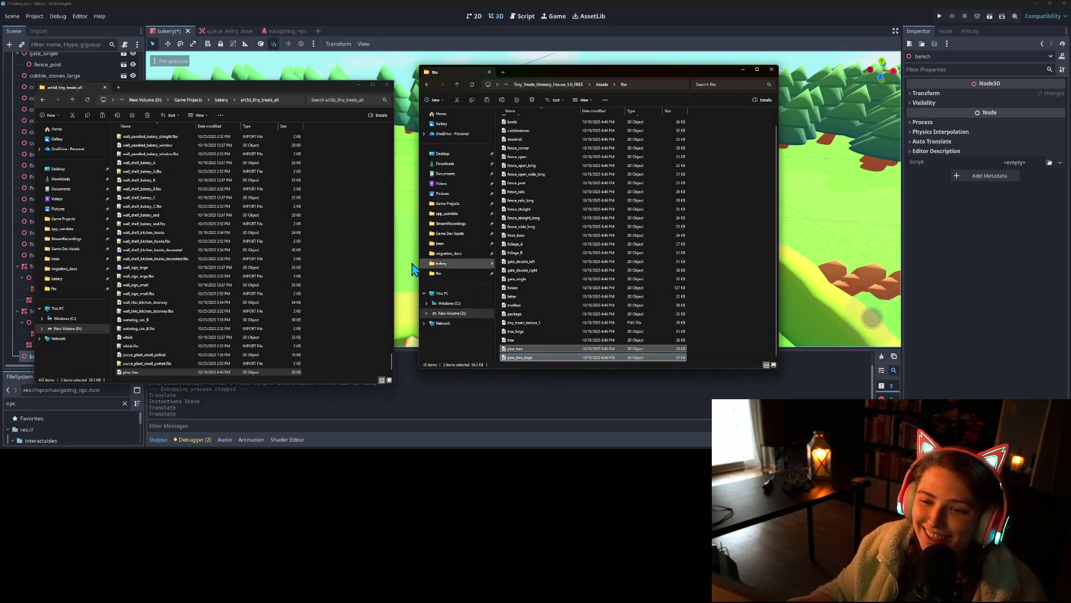
key("alt+Left")
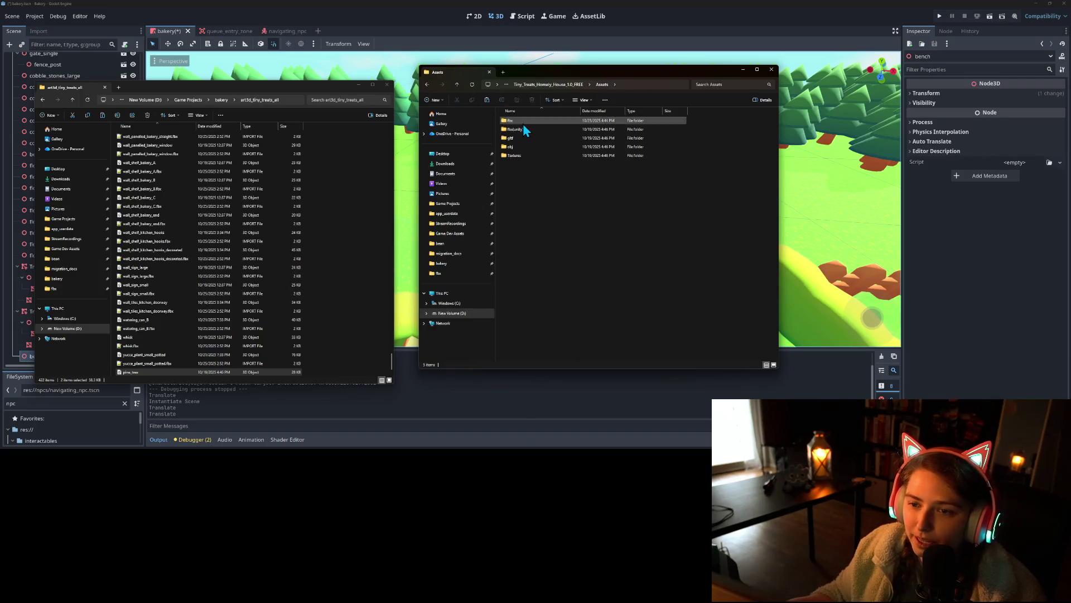
double_click(523, 122)
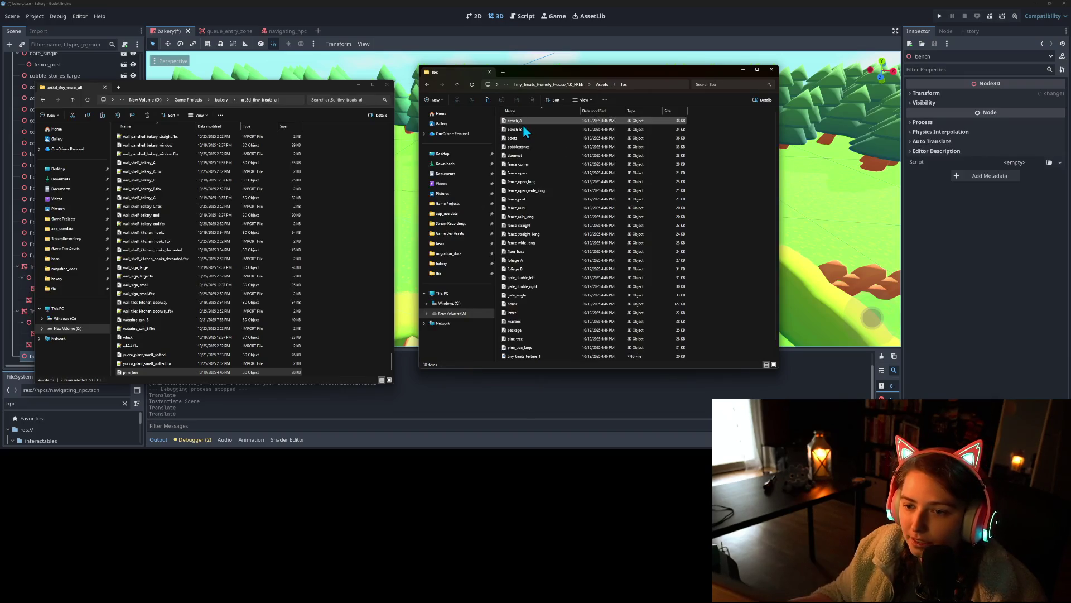
Step: Copy the doormat model into art3d_tiny_treats_all, replacing the existing file
left_click(531, 155)
left_click(531, 155)
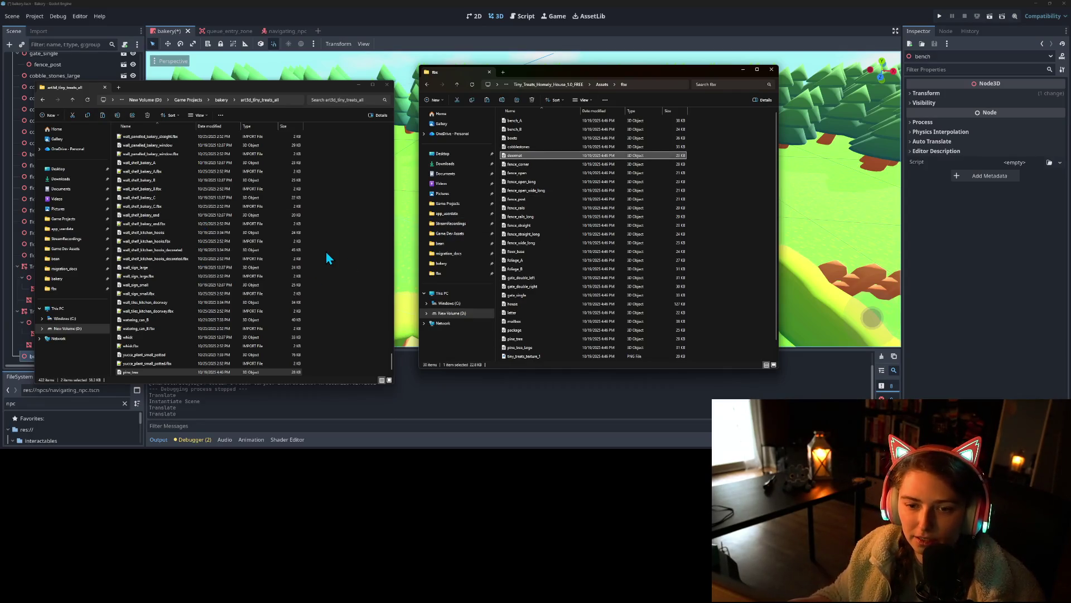
key("ctrl+v")
left_click(533, 208)
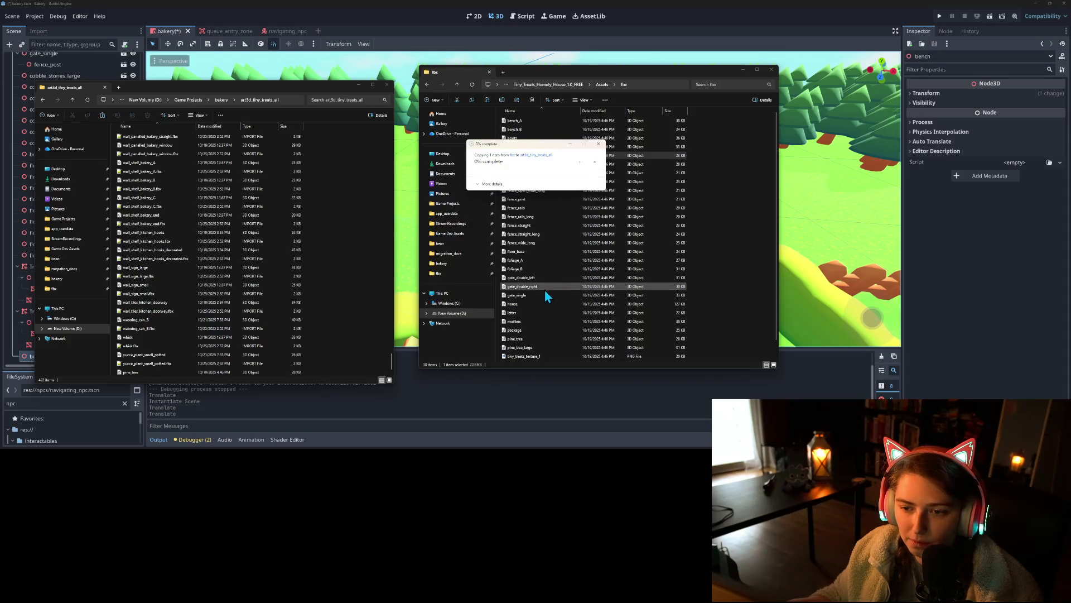
scroll(560, 294, "down", 1)
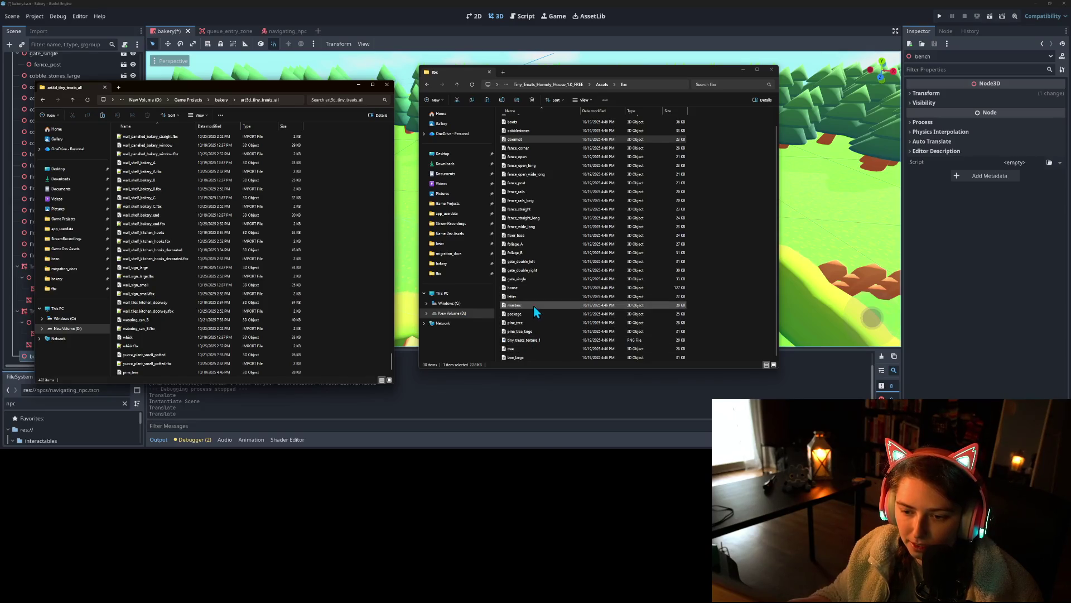
scroll(522, 341, "up", 1)
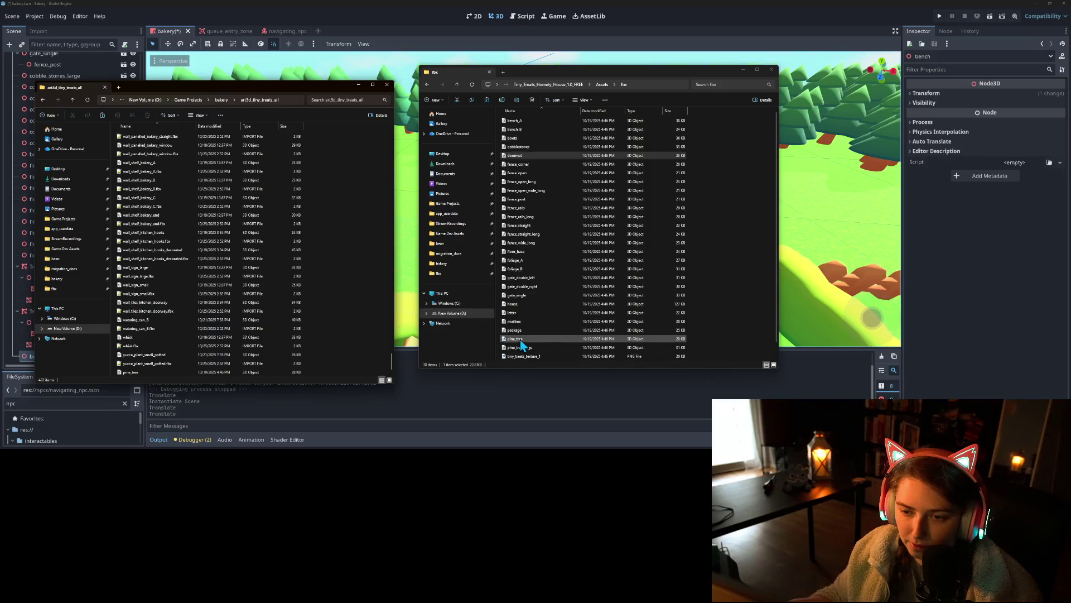
left_click(558, 84)
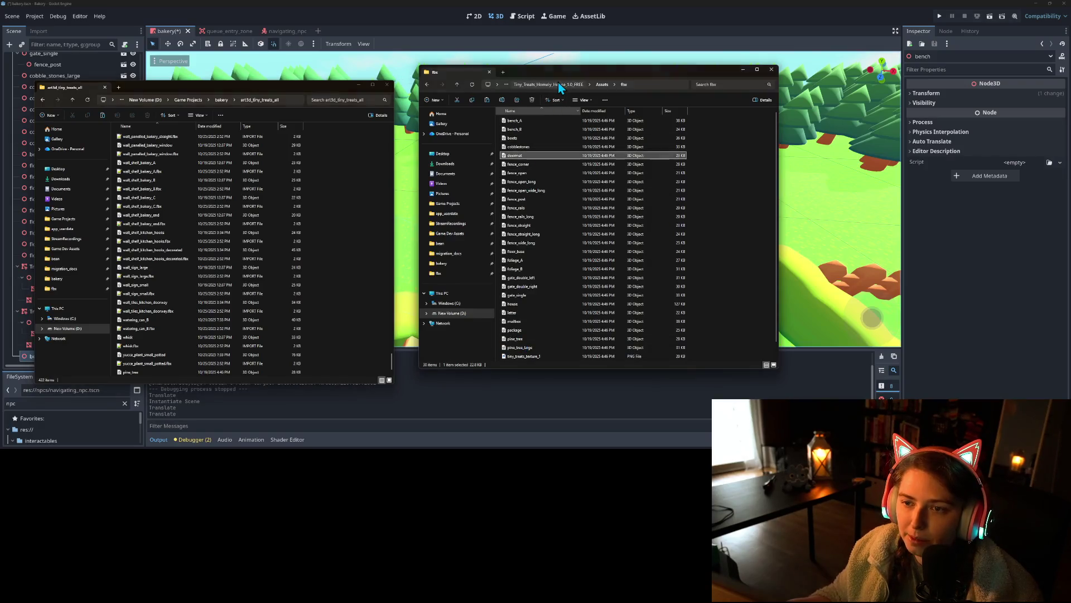
left_click(553, 85)
Step: Navigate to Tiny Treats > Pretty Park > Assets > fbx
left_click(548, 85)
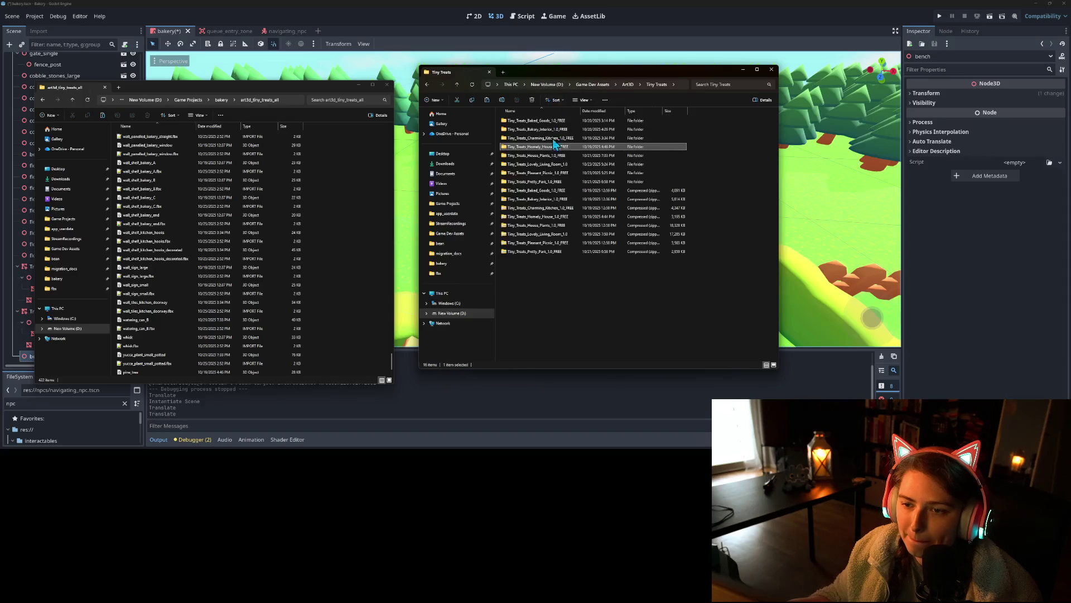
double_click(558, 182)
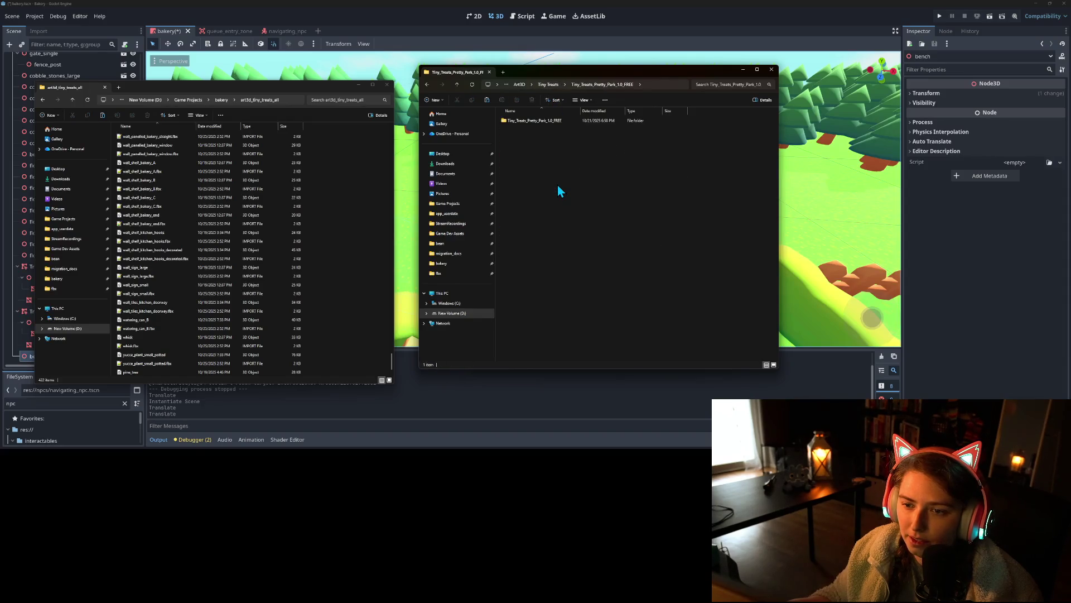
double_click(534, 118)
double_click(531, 122)
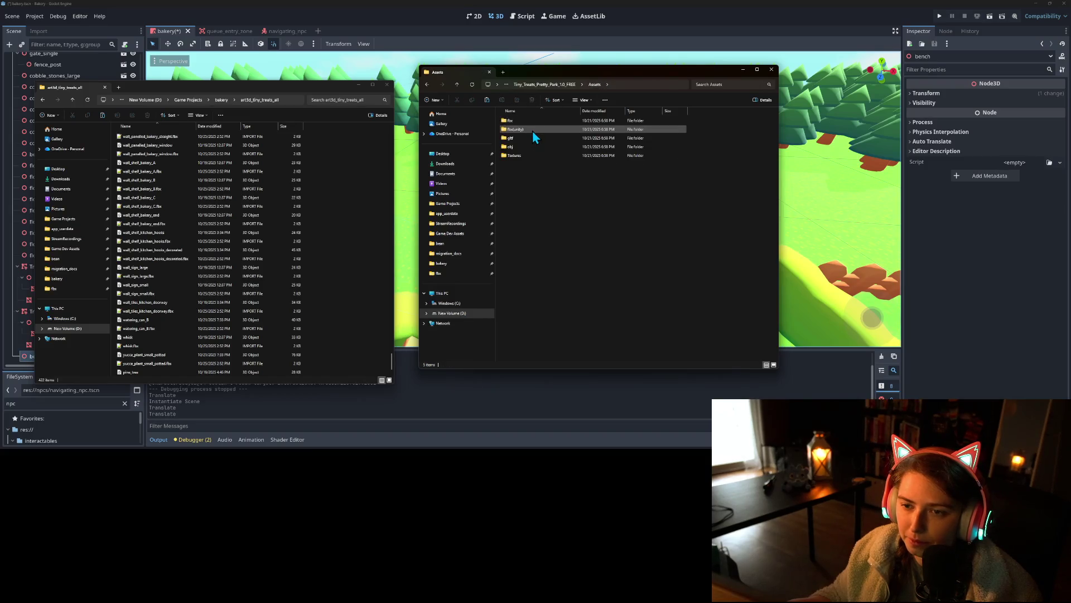
double_click(526, 121)
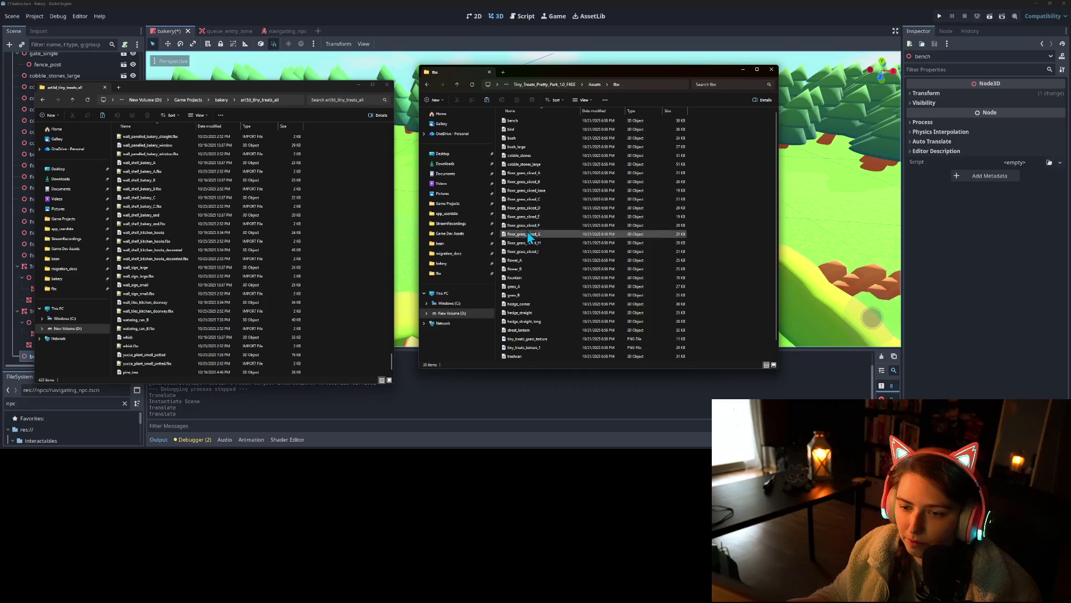
scroll(527, 237, "down", 1)
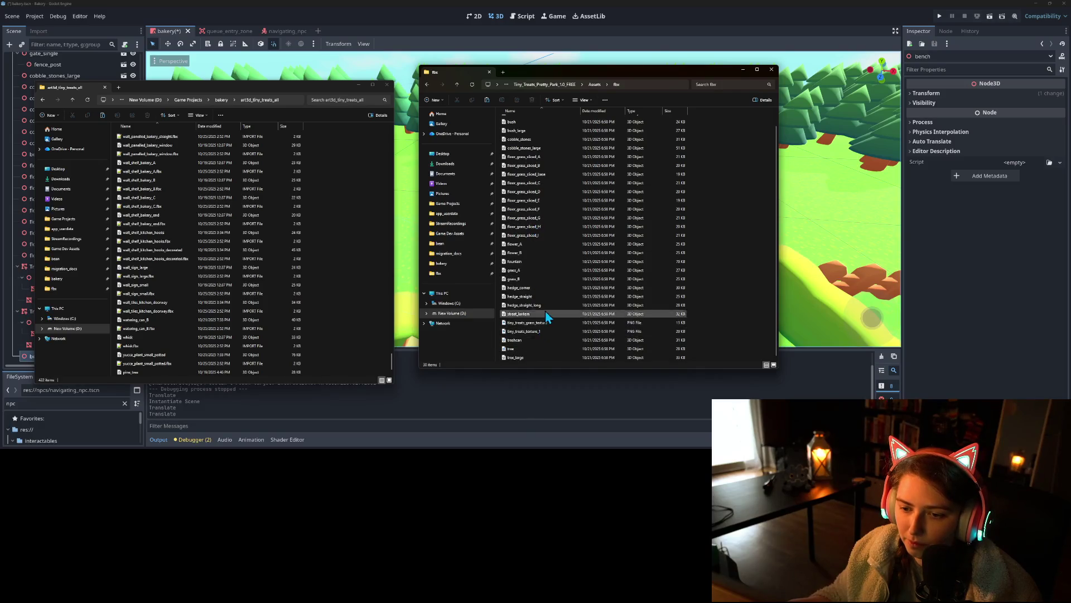
Step: Copy street_lantern into art3d_tiny_treats_all, replacing the old file, and return to Godot
left_click(530, 313)
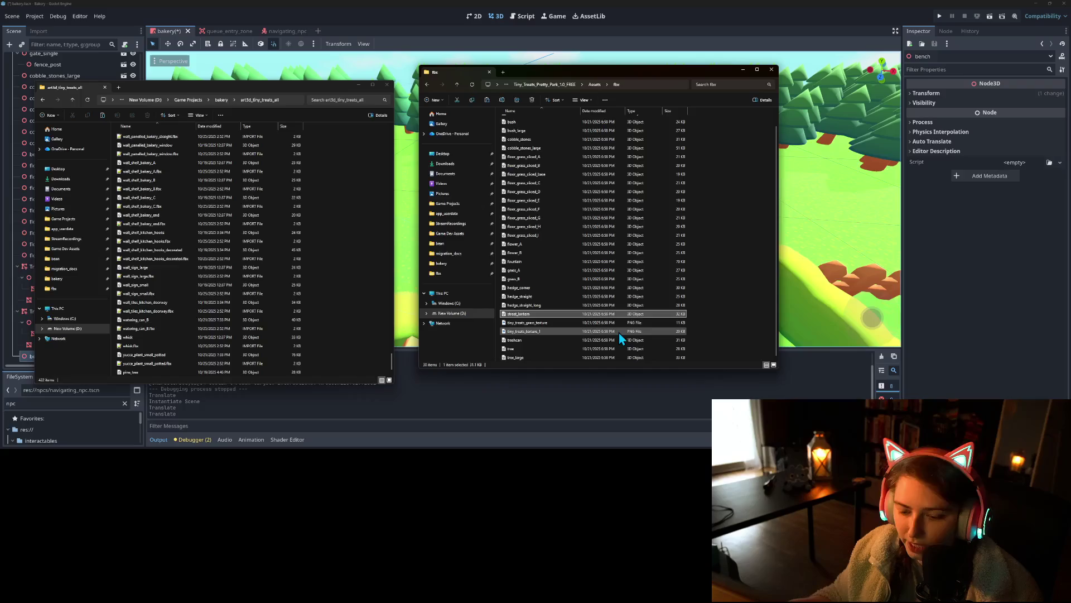
left_click(364, 283)
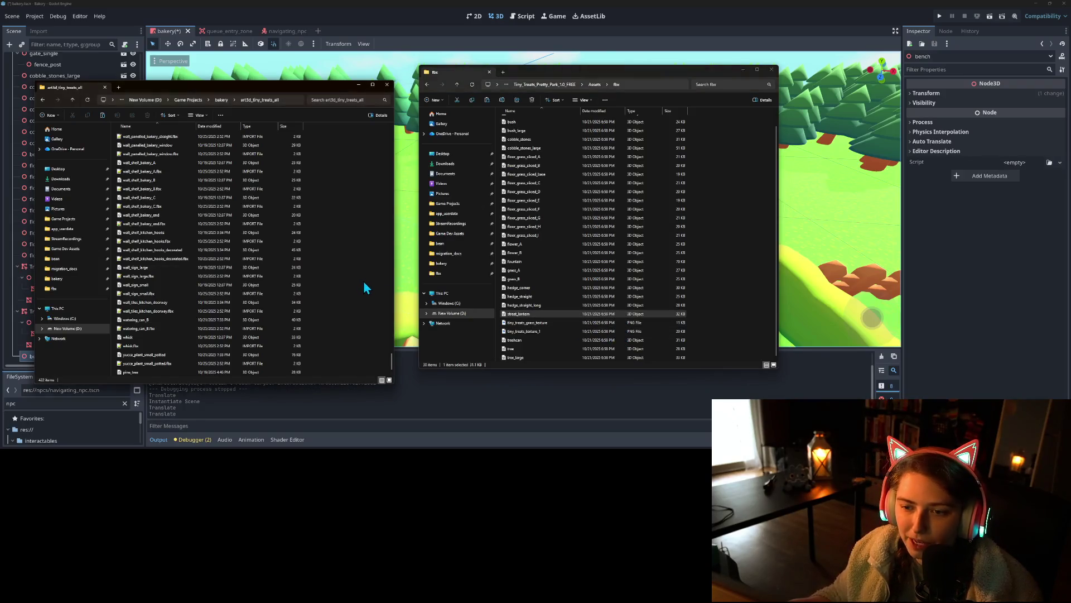
key("ctrl+v")
left_click(509, 184)
scroll(550, 284, "up", 1)
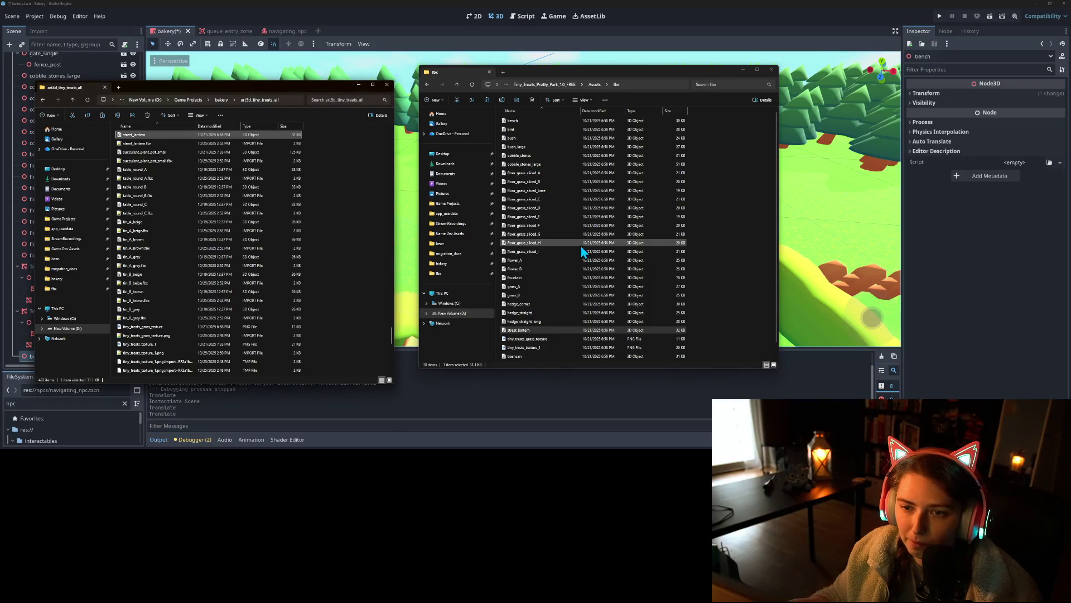
left_click(543, 6)
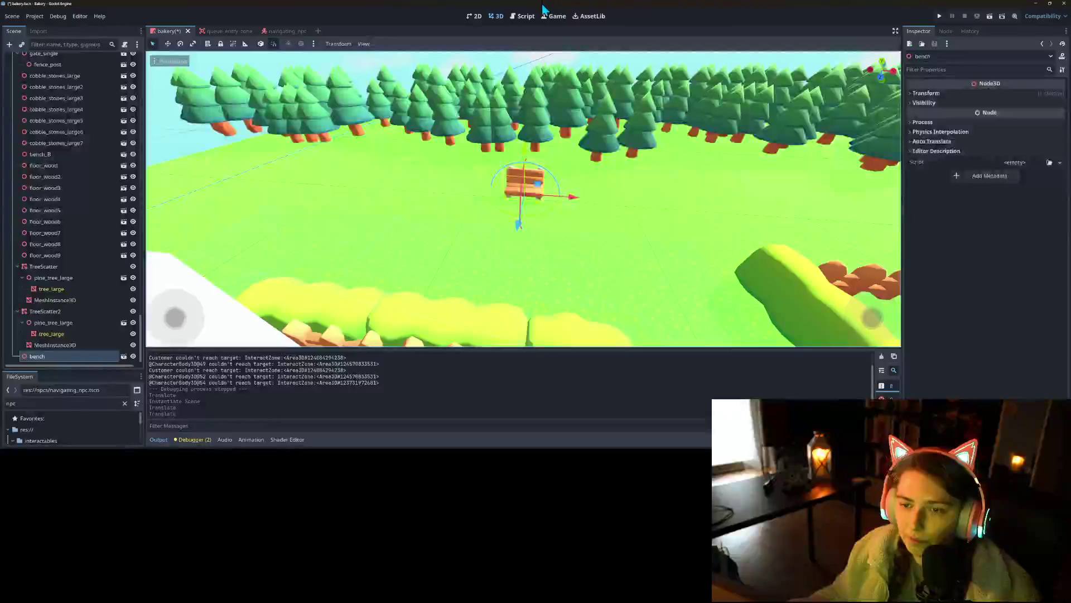
Step: Instance street_lantern under the bench via a 'stree' search and slide it along X beside the bench
right_click(45, 353)
left_click(100, 166)
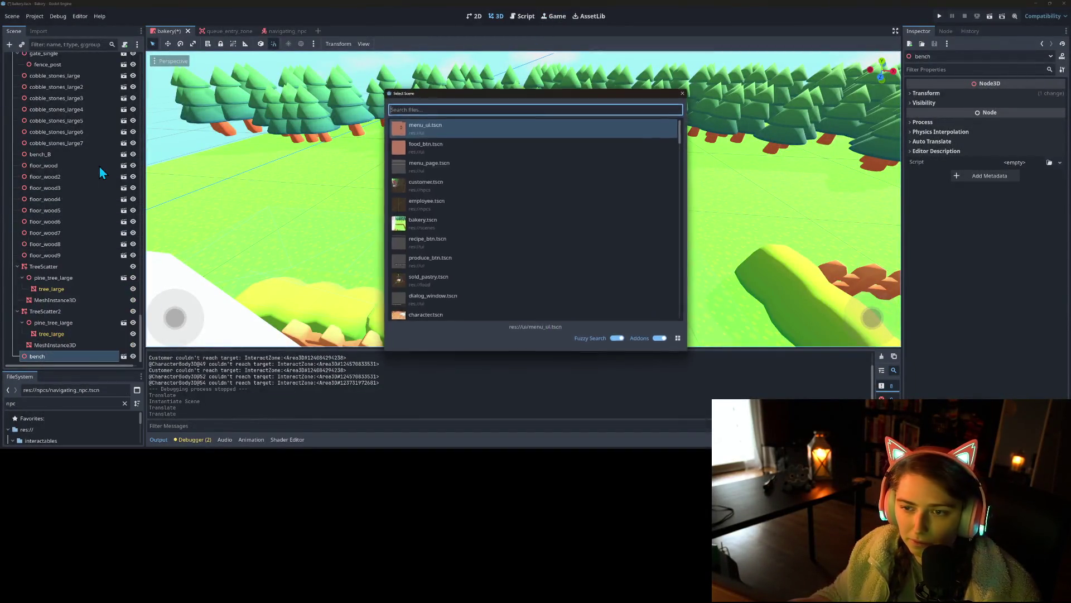
type("stree")
double_click(461, 134)
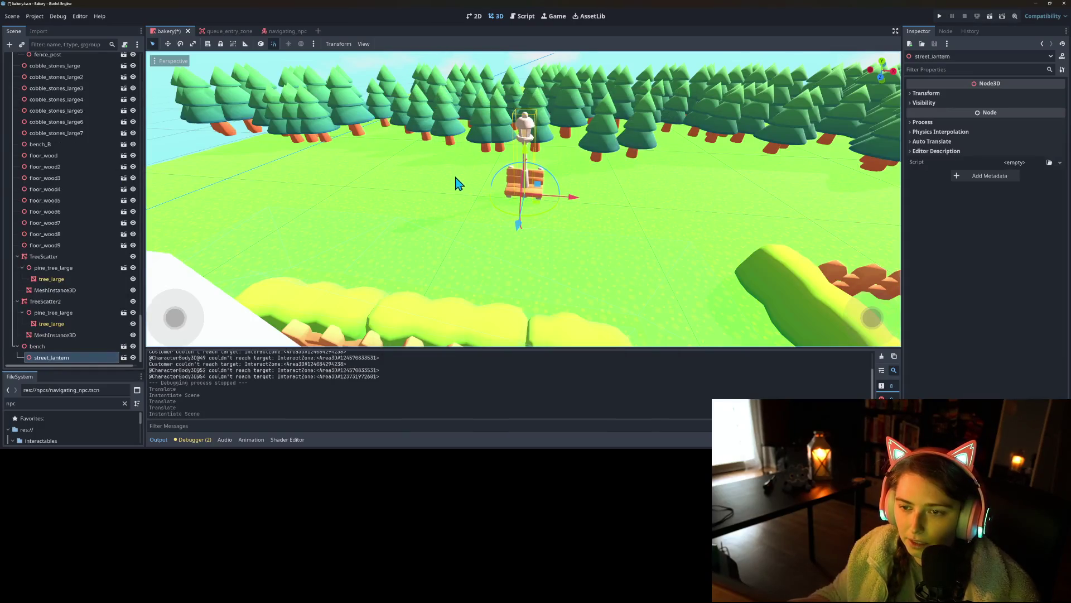
mouse_move(570, 202)
left_mouse_down()
mouse_move(602, 203)
mouse_move(537, 203)
left_mouse_up()
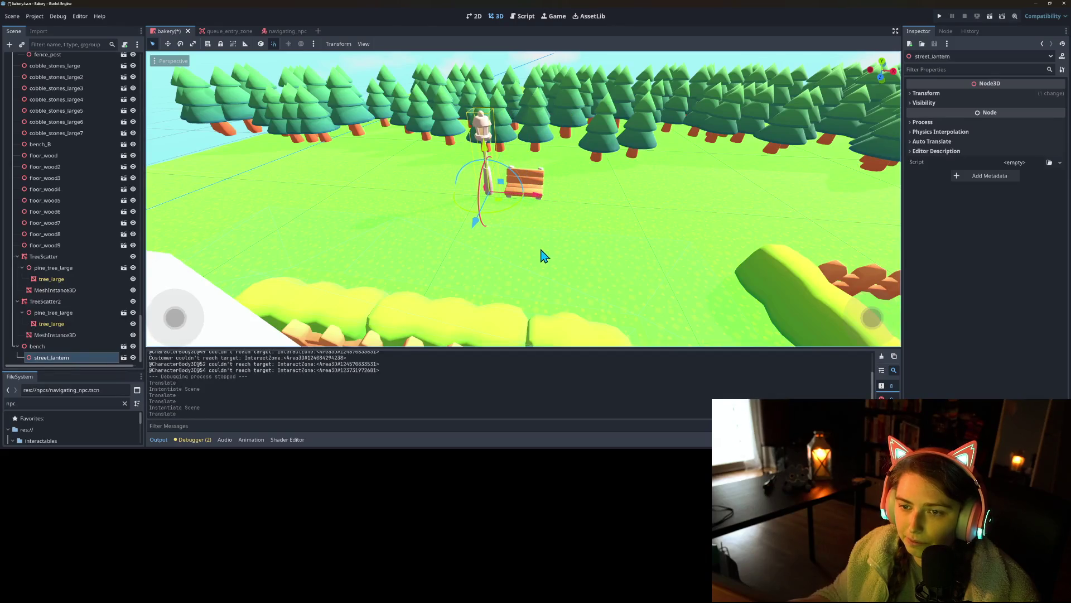
scroll(561, 252, "up", 5)
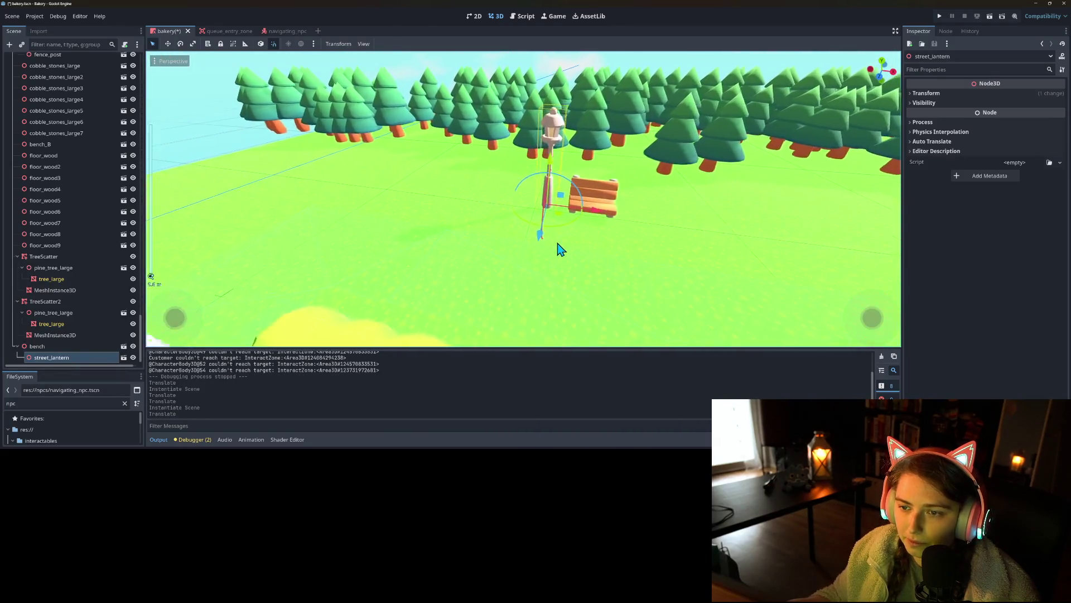
scroll(558, 240, "up", 5)
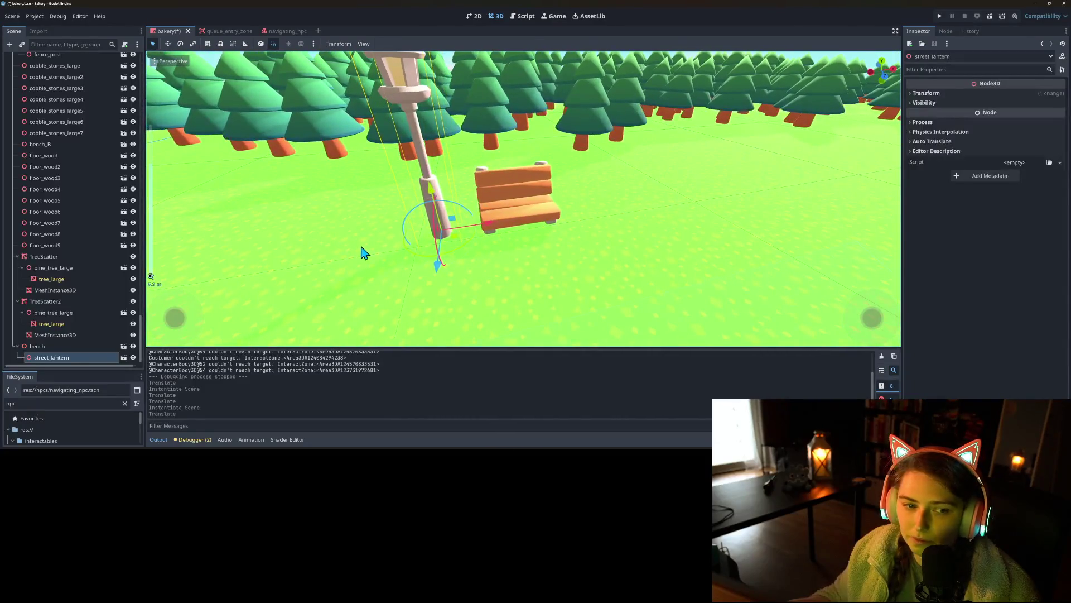
right_click(49, 347)
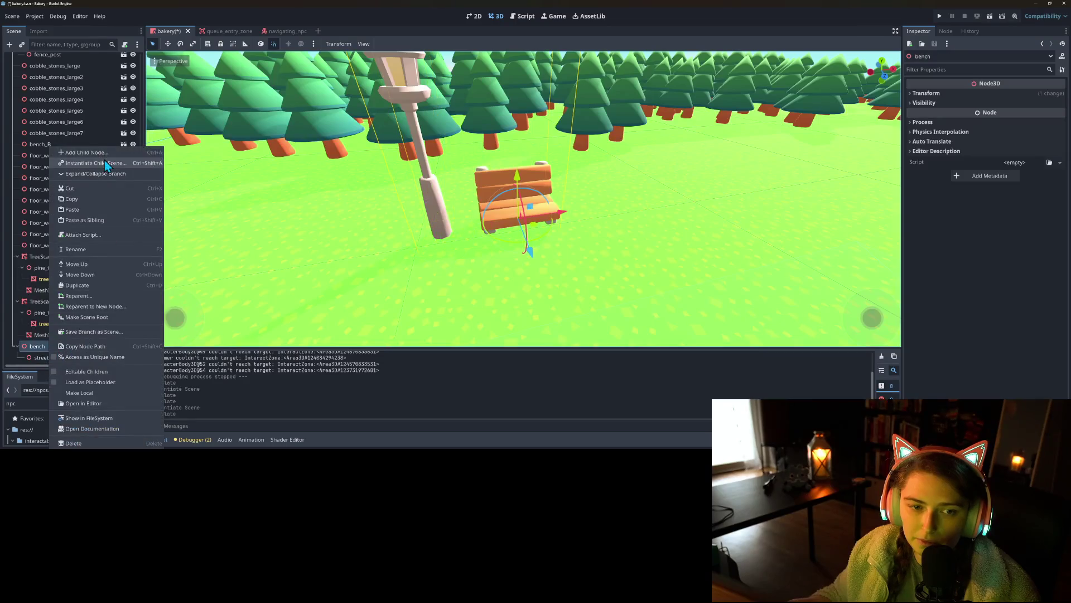
Step: Search the child-scene picker under bench for 'box' and then 'toy' models
left_click(106, 163)
scroll(497, 256, "down", 5)
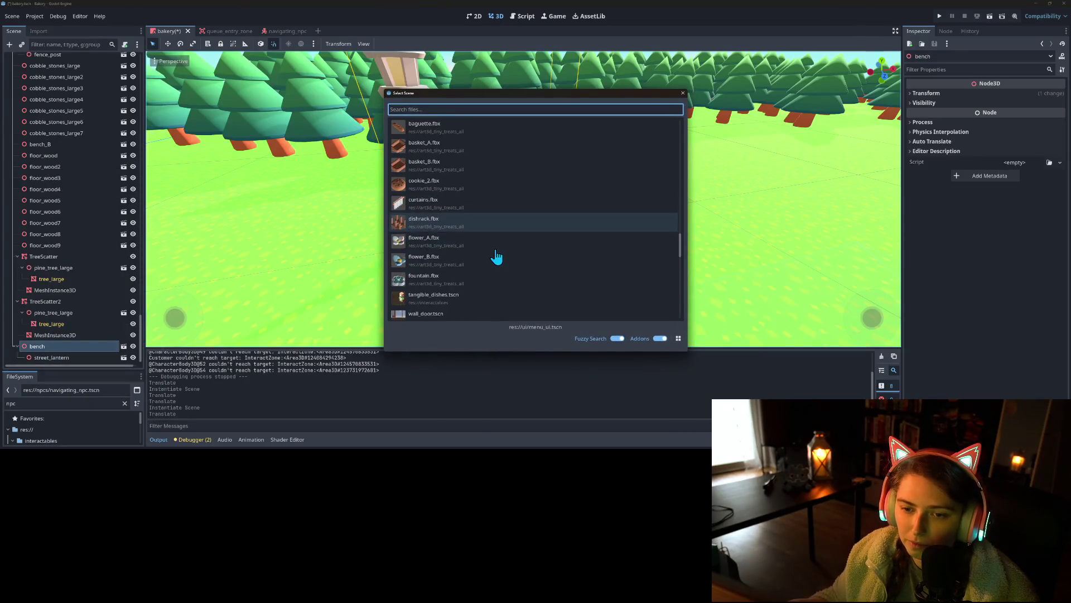
scroll(497, 257, "down", 3)
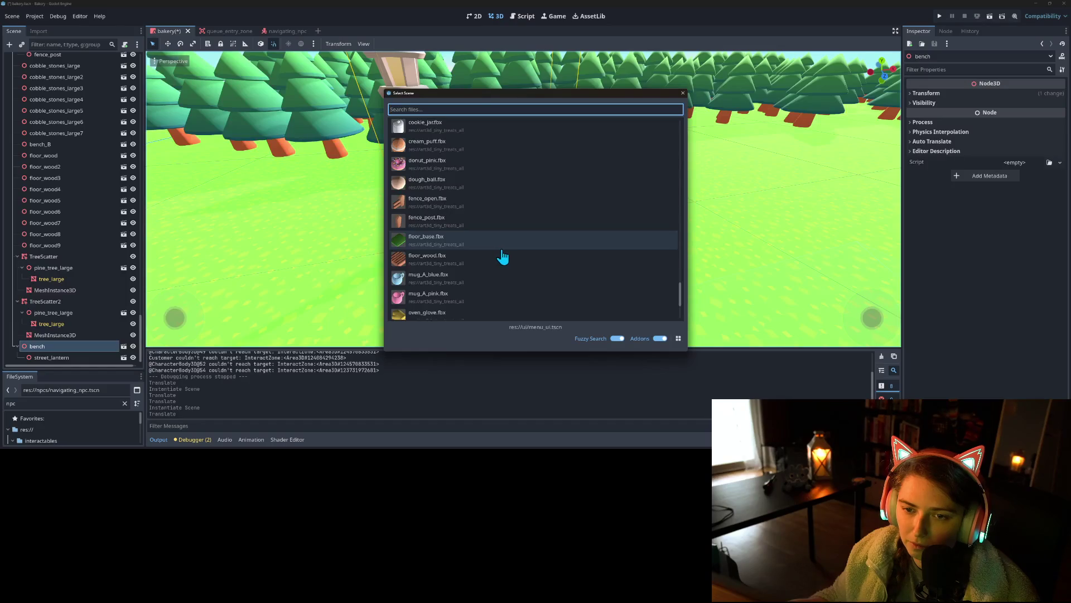
scroll(509, 258, "up", 2)
scroll(516, 260, "down", 5)
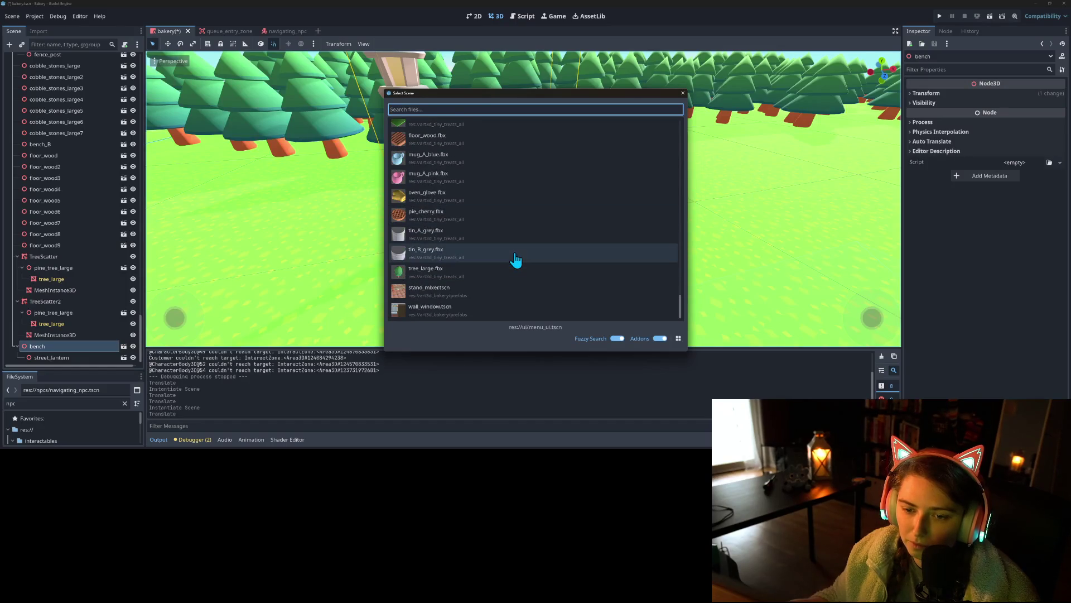
type("box")
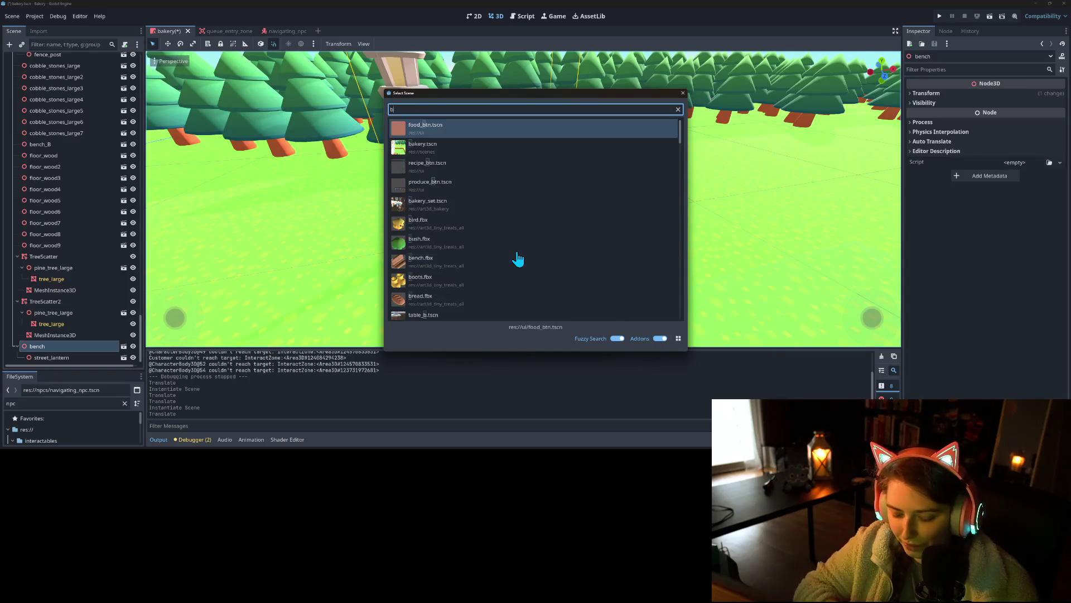
scroll(479, 262, "down", 3)
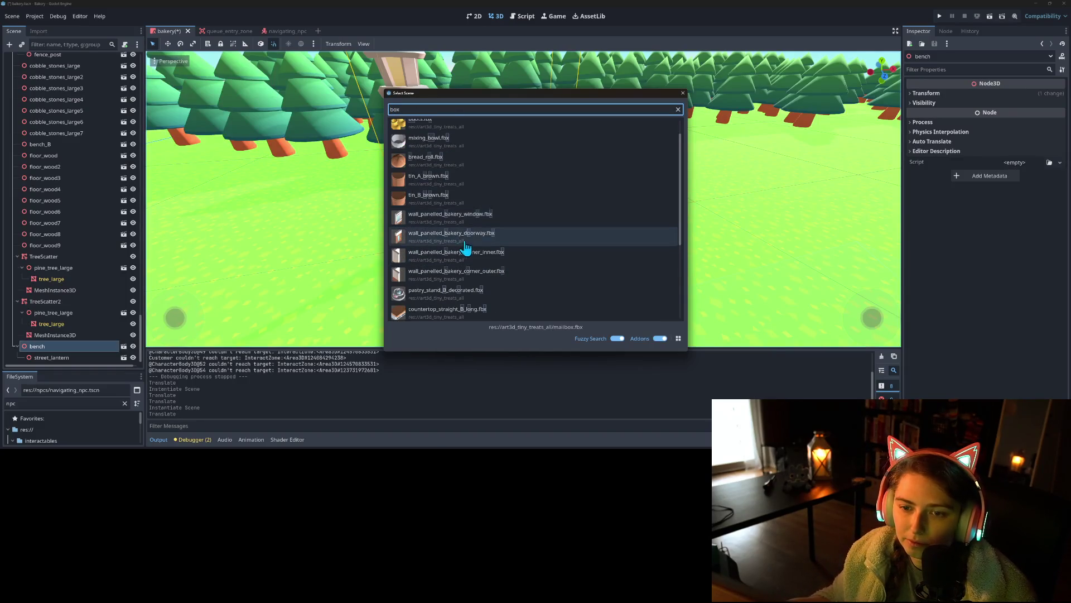
scroll(483, 251, "down", 3)
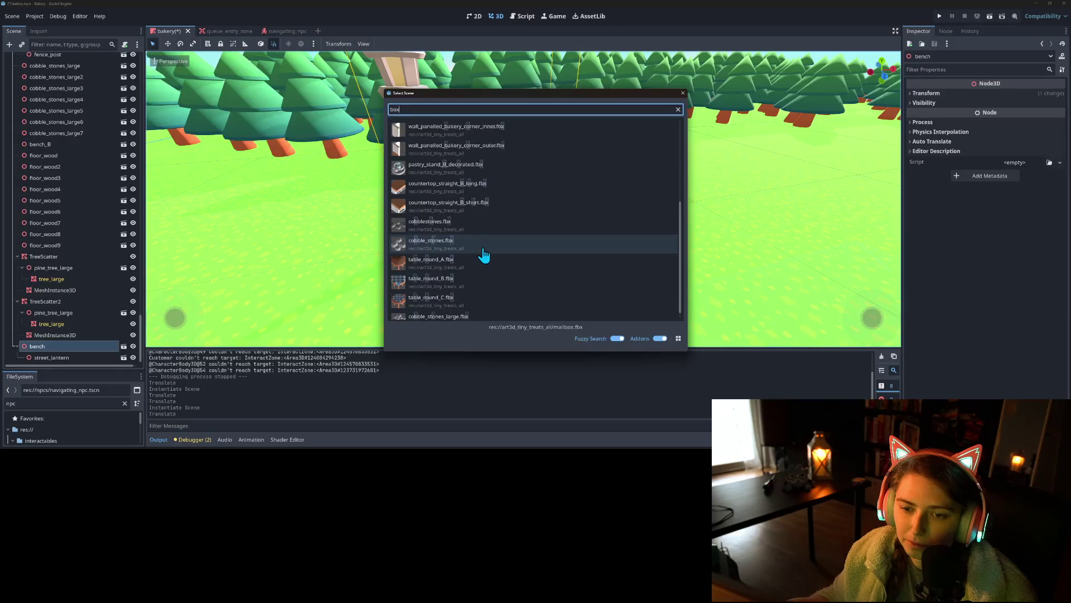
scroll(483, 255, "down", 1)
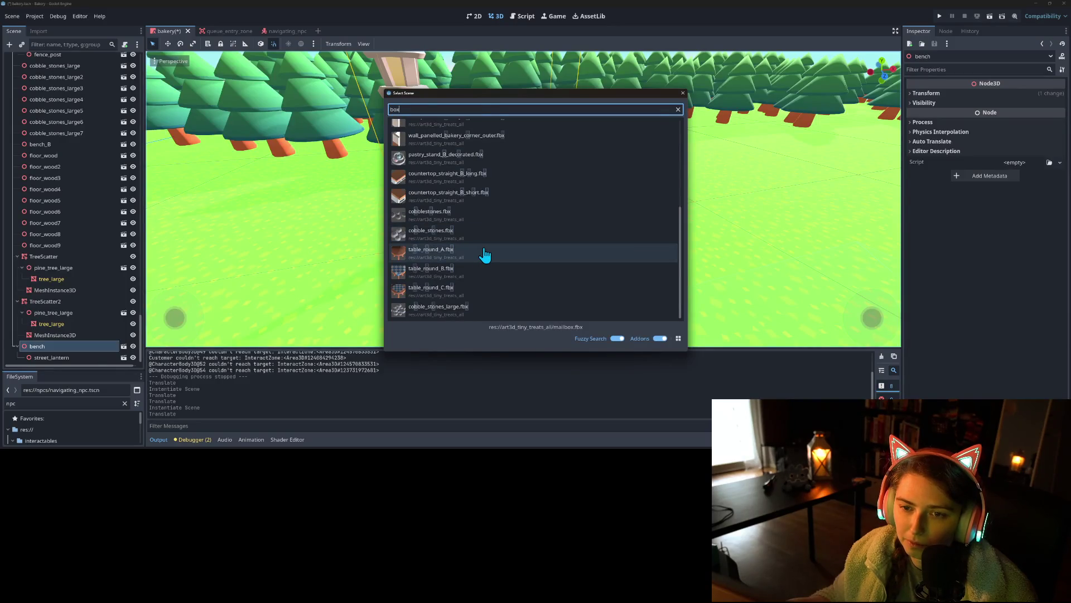
scroll(484, 254, "up", 6)
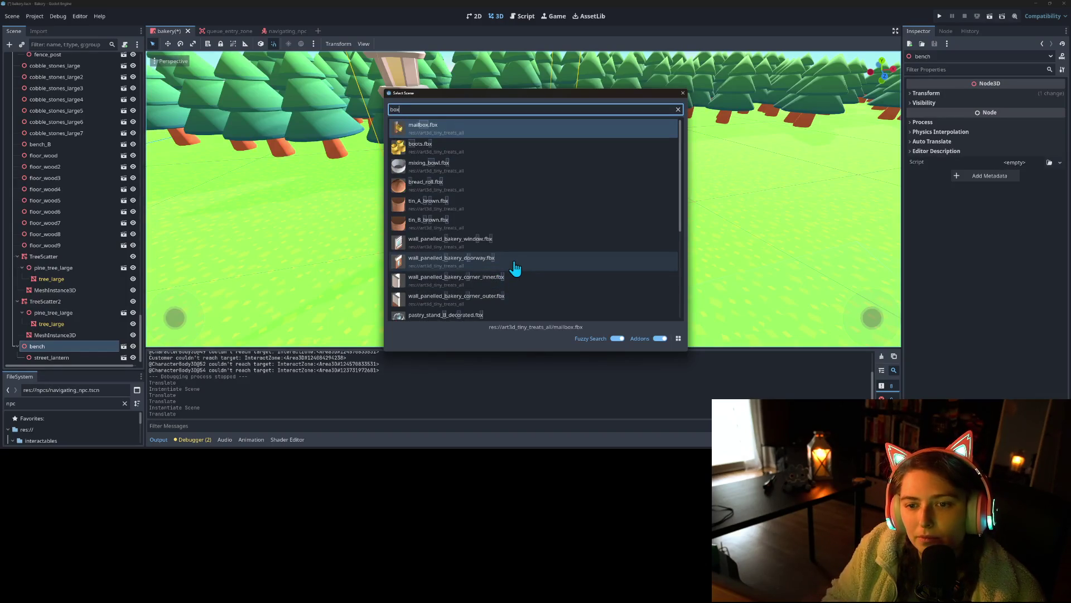
key("BackSpace")
key("BackSpace")
key("BackSpace")
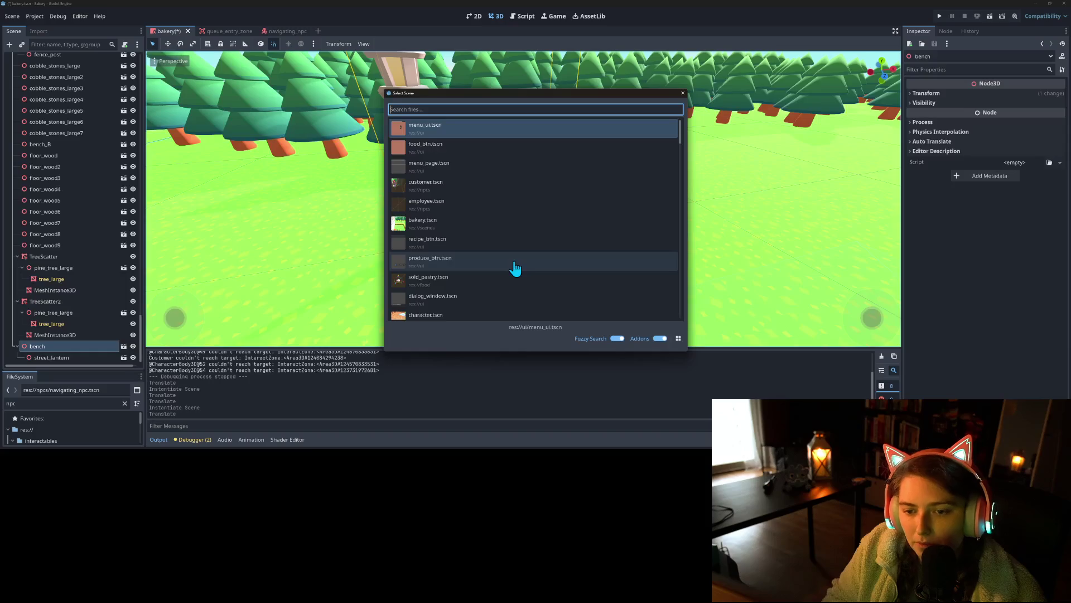
type("toy")
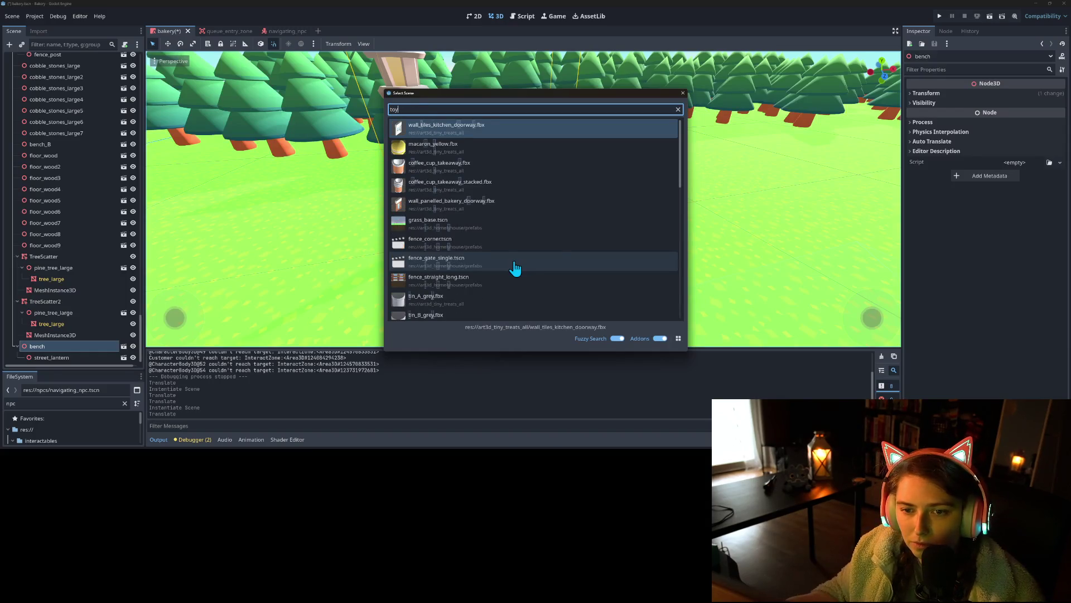
scroll(514, 268, "down", 10)
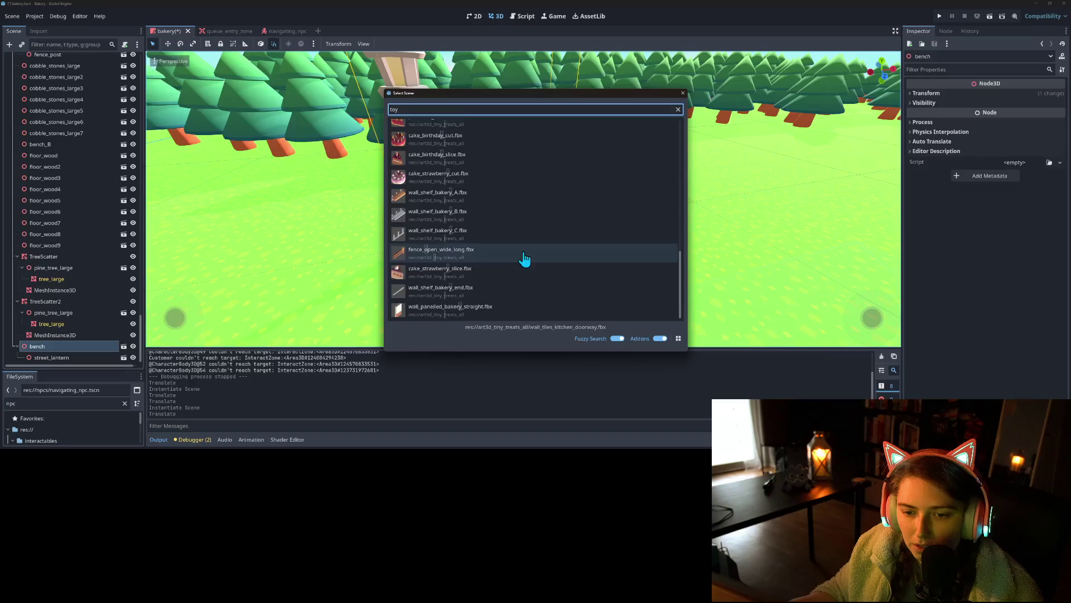
scroll(524, 258, "up", 10)
Step: After trying 'crate', search 'pine' and instance pine_tree under the bench
key("BackSpace")
key("BackSpace")
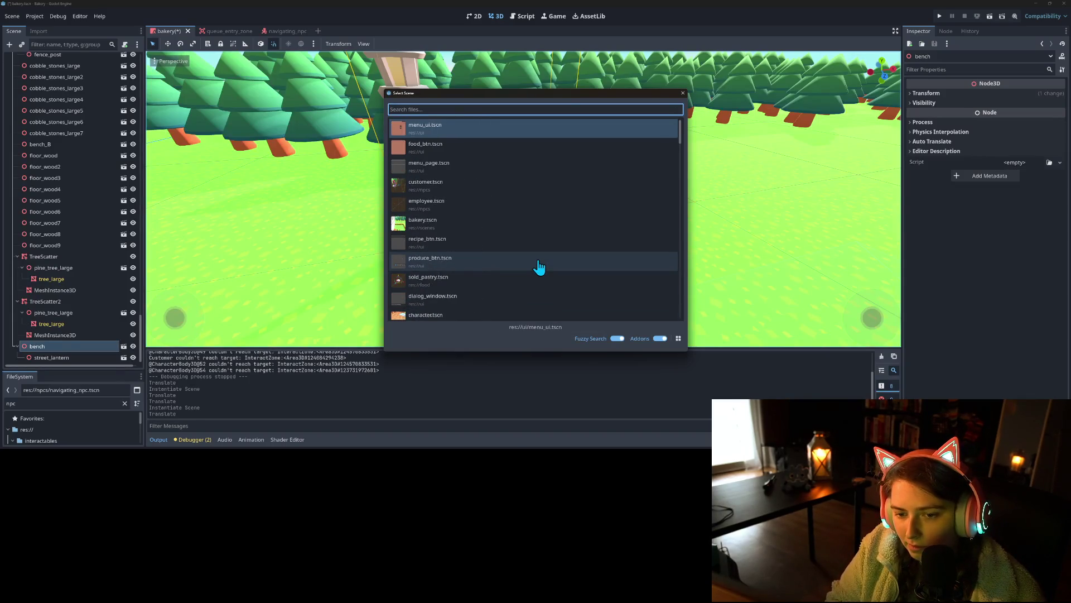
type("crat")
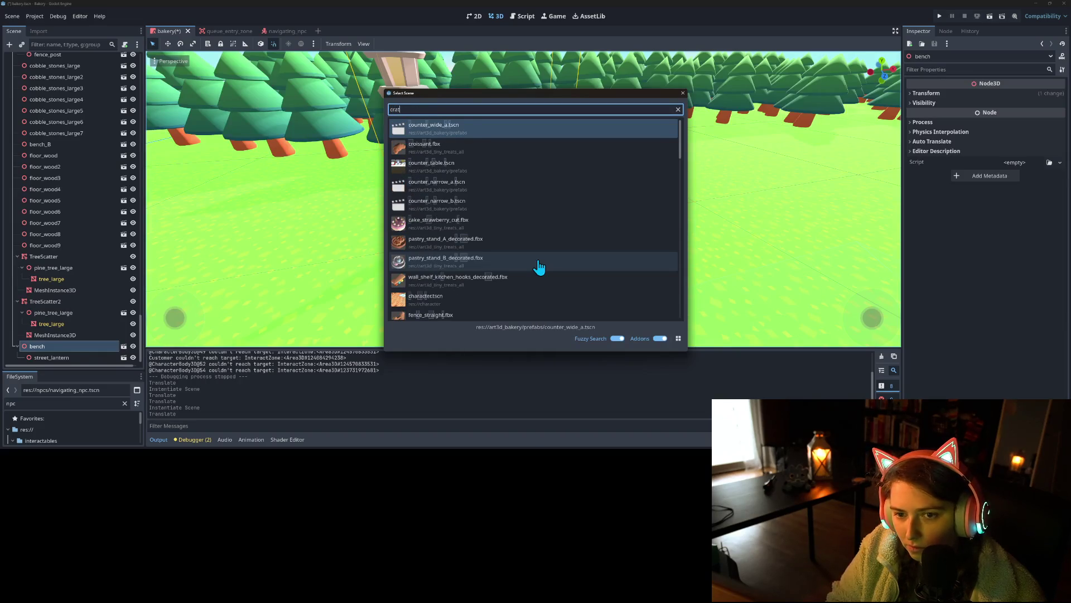
type("e")
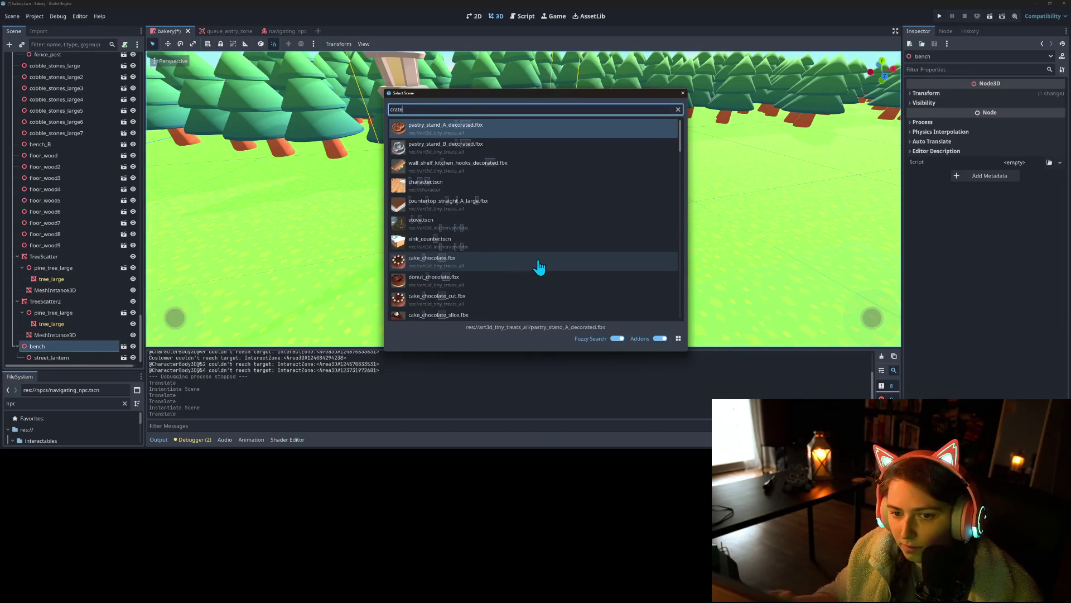
scroll(538, 267, "down", 8)
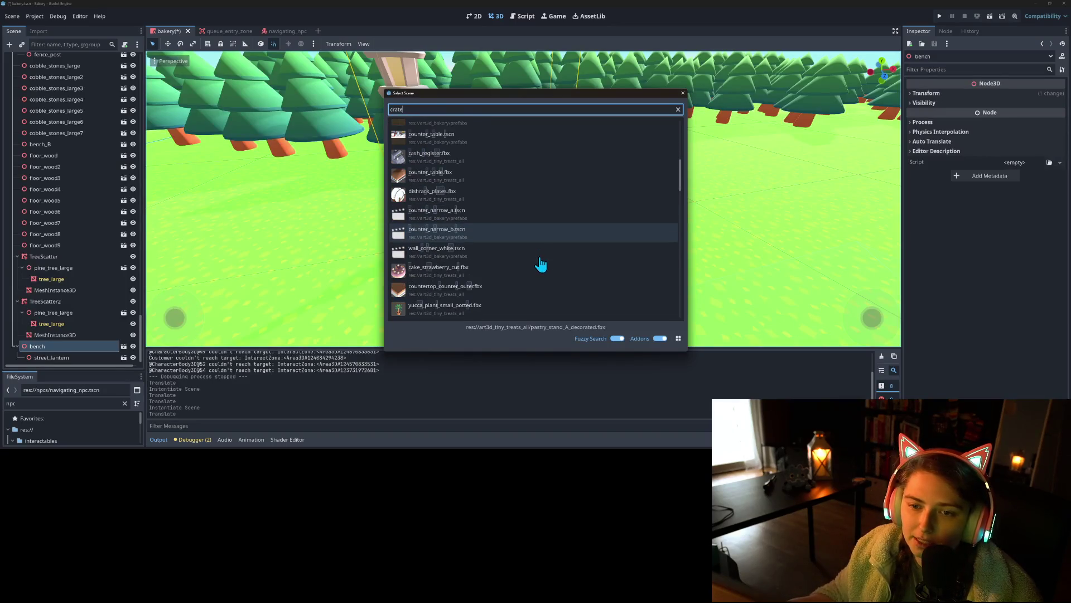
scroll(542, 265, "up", 2)
scroll(543, 265, "down", 10)
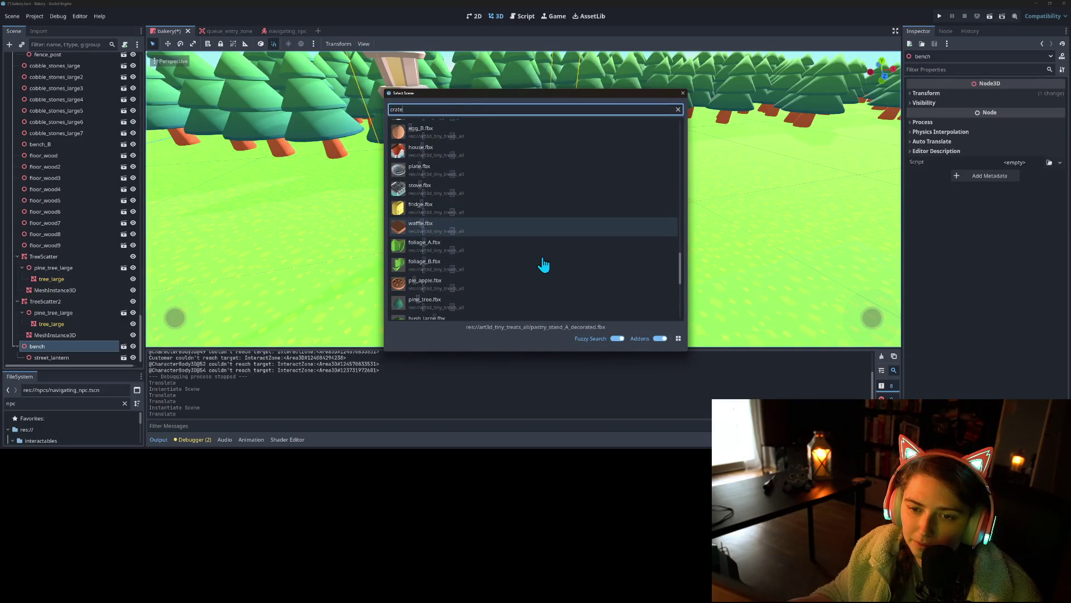
scroll(543, 265, "up", 2)
scroll(543, 265, "down", 10)
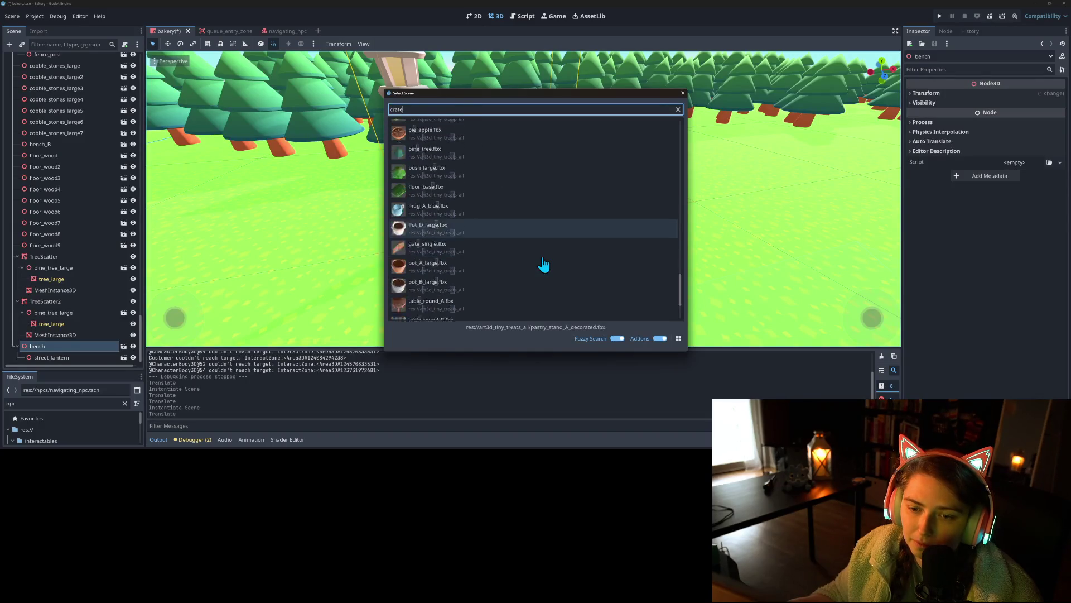
scroll(468, 278, "up", 8)
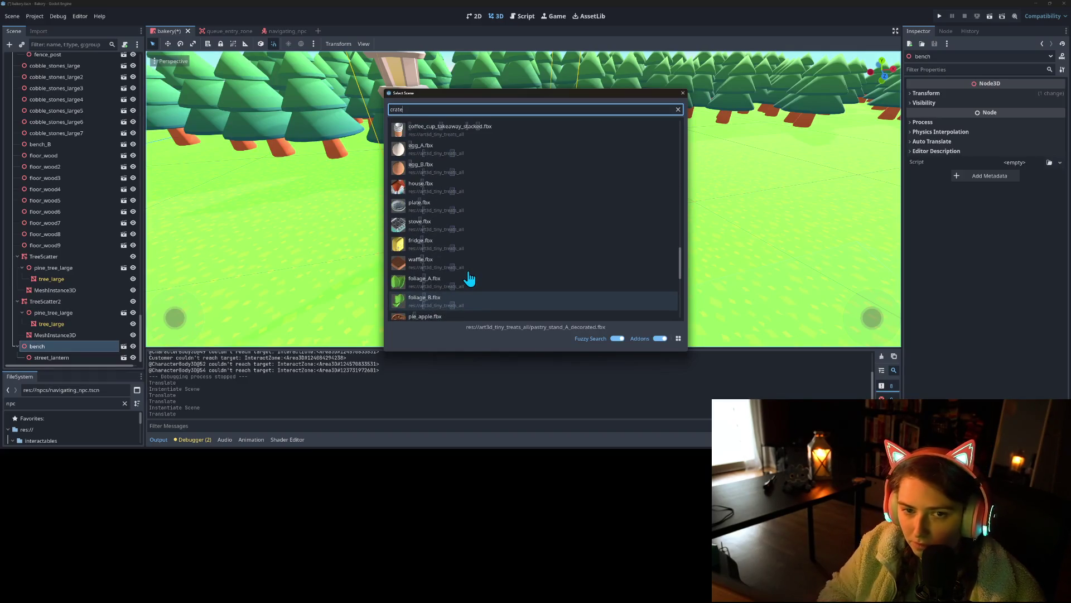
key("ctrl+a")
type("p")
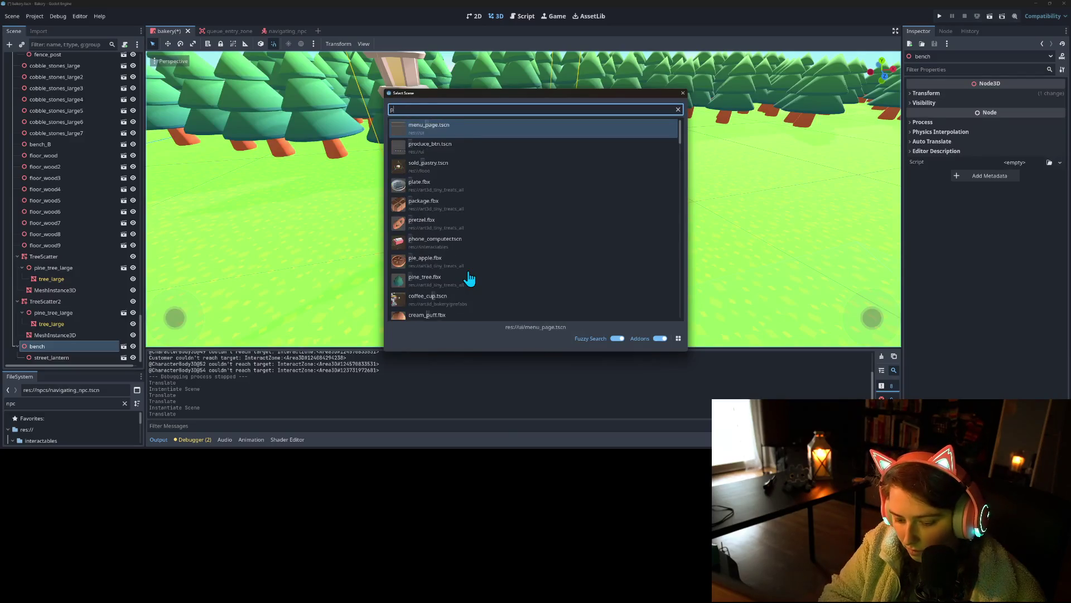
type("ine")
key("Return")
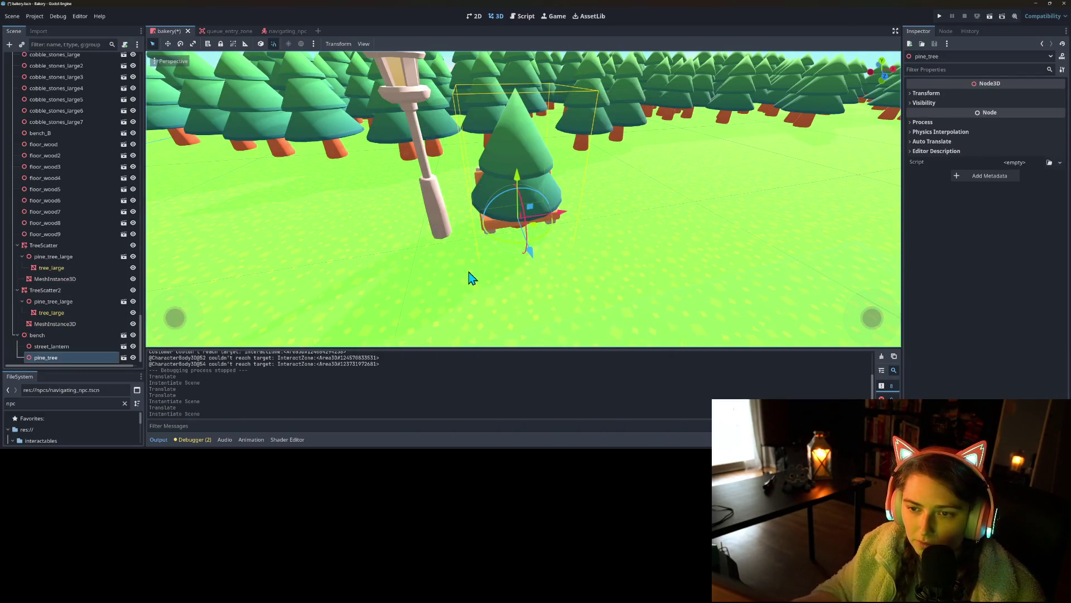
Step: Move the pine tree off the bench to stand behind and right of it
mouse_move(560, 211)
left_mouse_down()
mouse_move(633, 219)
mouse_move(623, 231)
mouse_move(617, 187)
mouse_move(598, 180)
left_mouse_up()
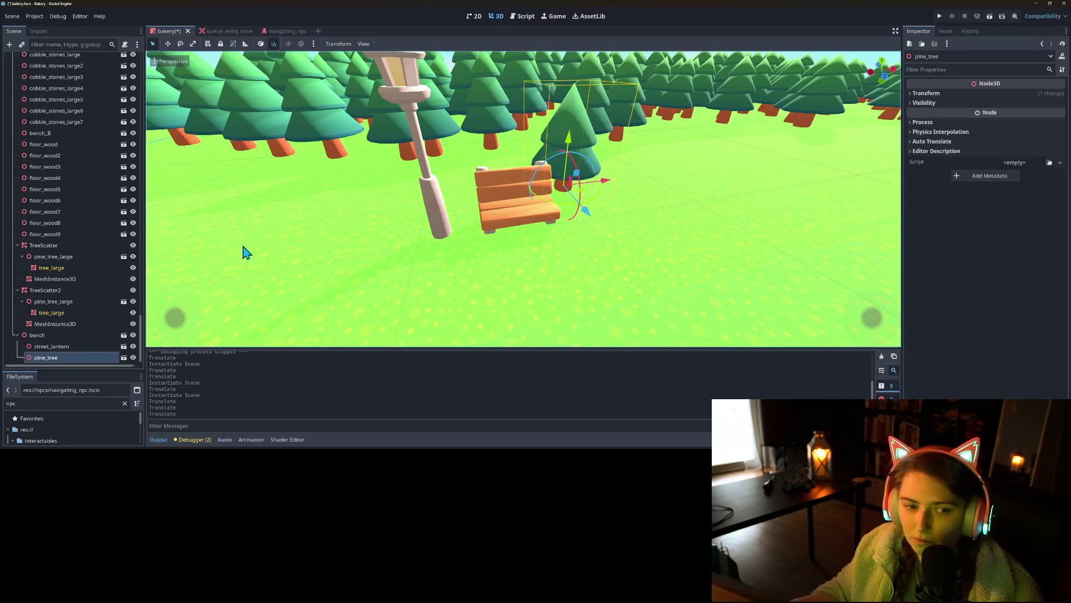
left_click(53, 337)
right_click(53, 337)
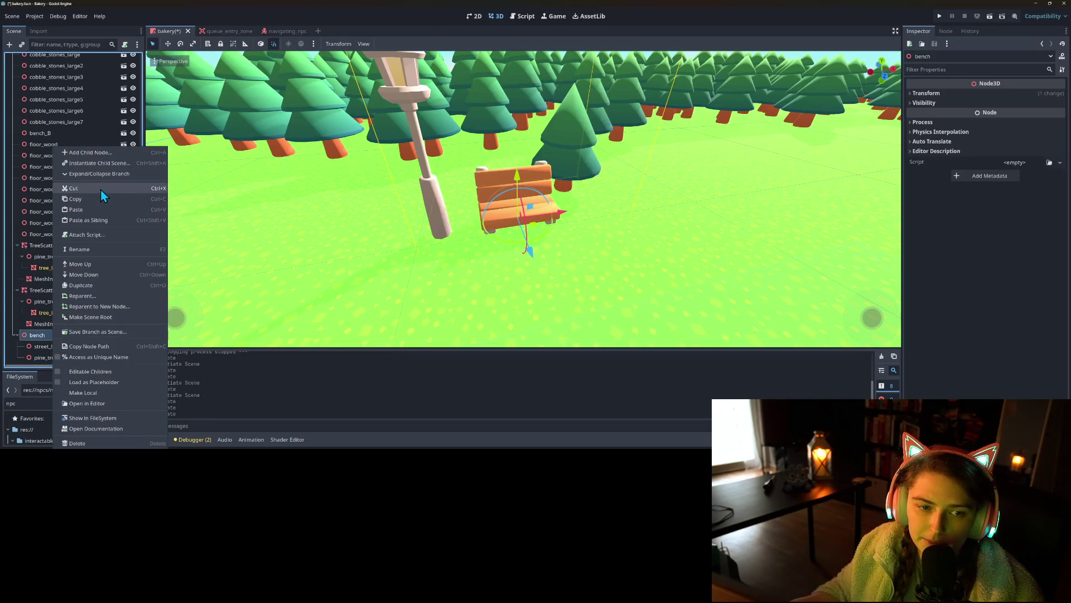
Step: Instance the foliage_A scene as a child of the bench node
left_click(99, 156)
type("fo")
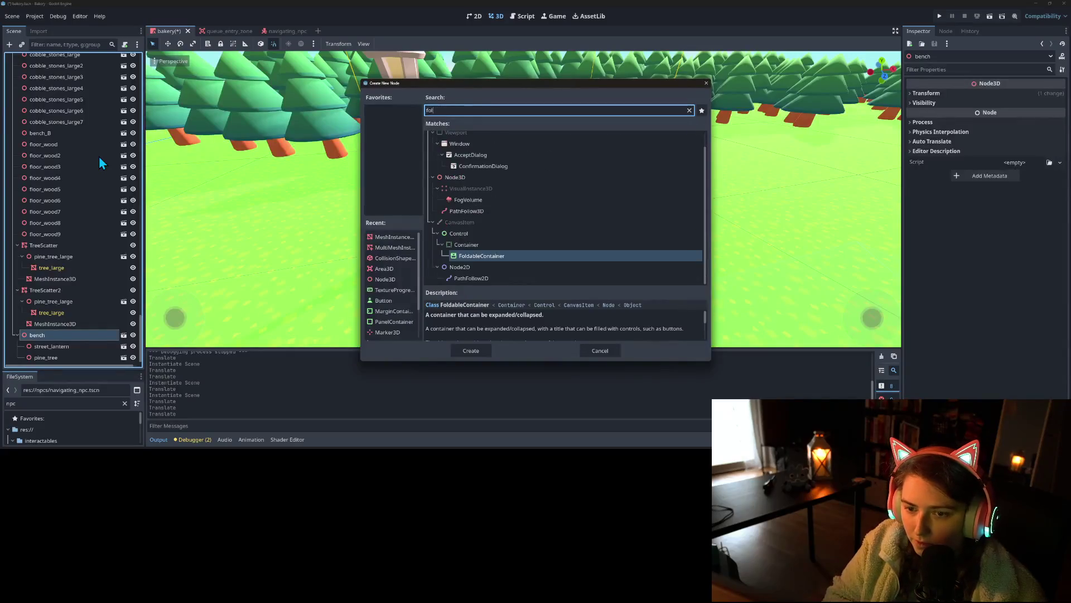
left_click(594, 350)
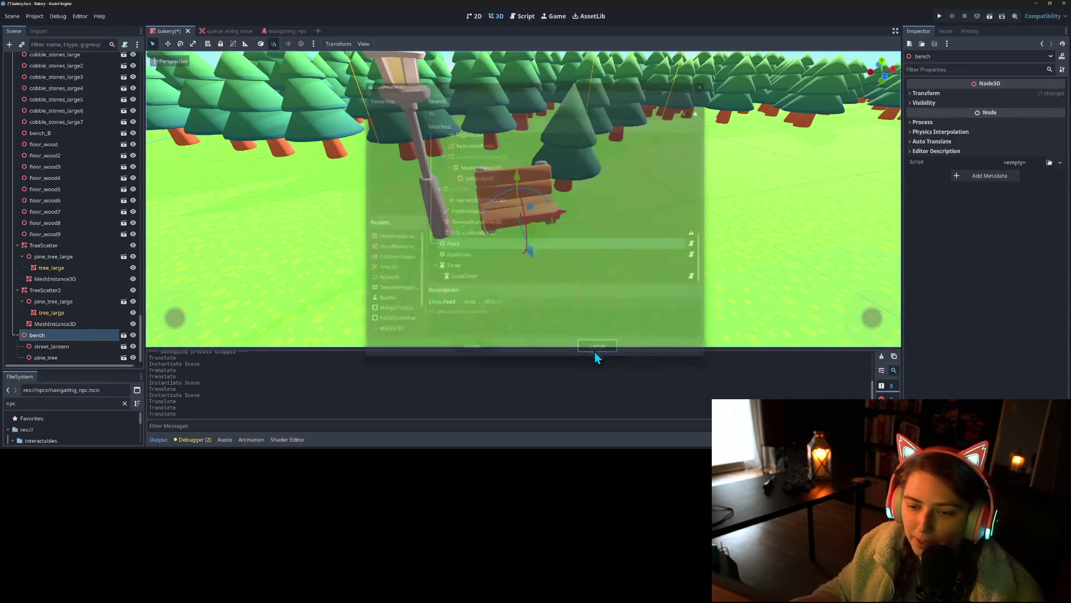
right_click(63, 336)
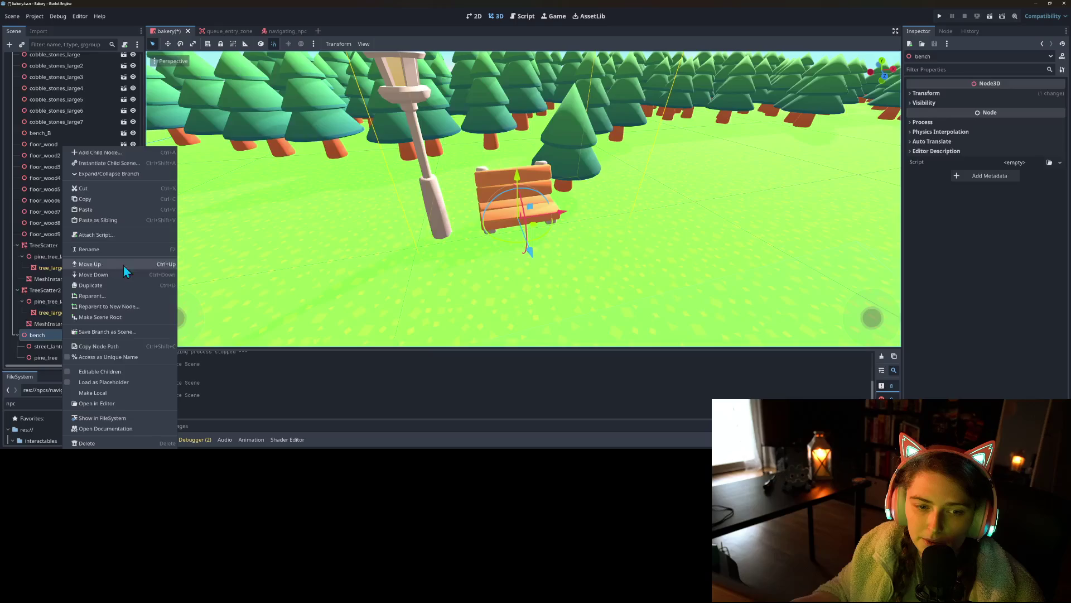
left_click(106, 162)
type("fol")
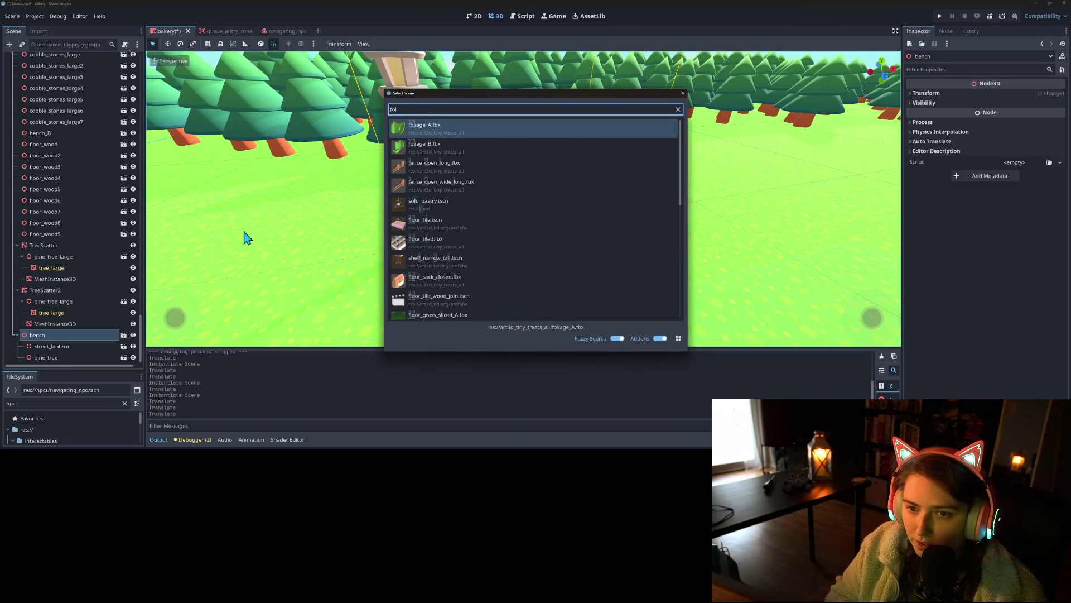
key("Return")
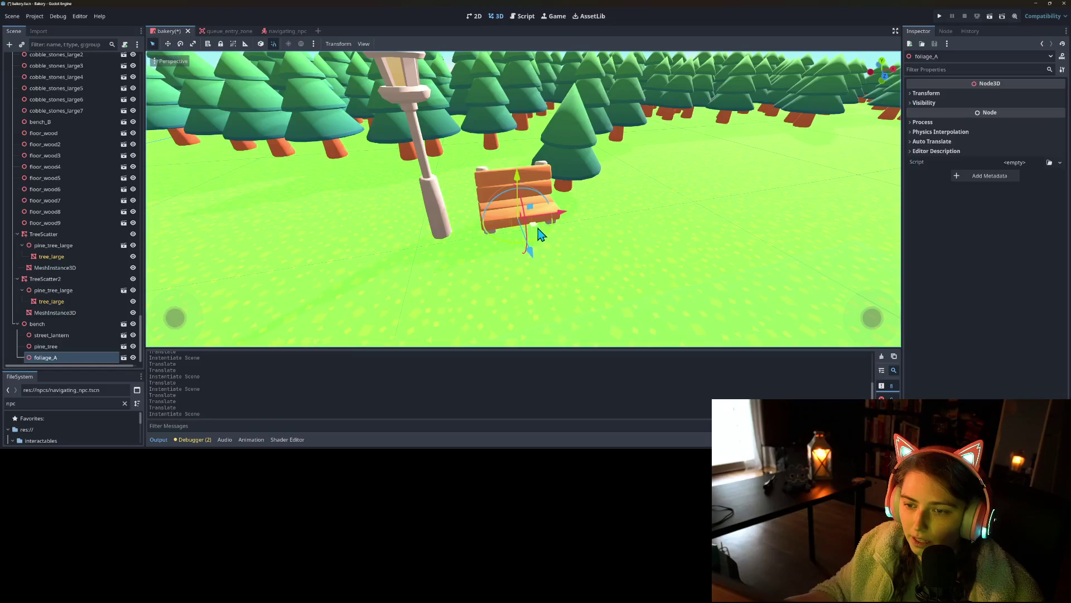
Step: Move foliage_A down beside the bench and left toward the lantern
mouse_move(539, 234)
left_mouse_down()
mouse_move(498, 255)
mouse_move(503, 246)
mouse_move(329, 69)
left_mouse_up()
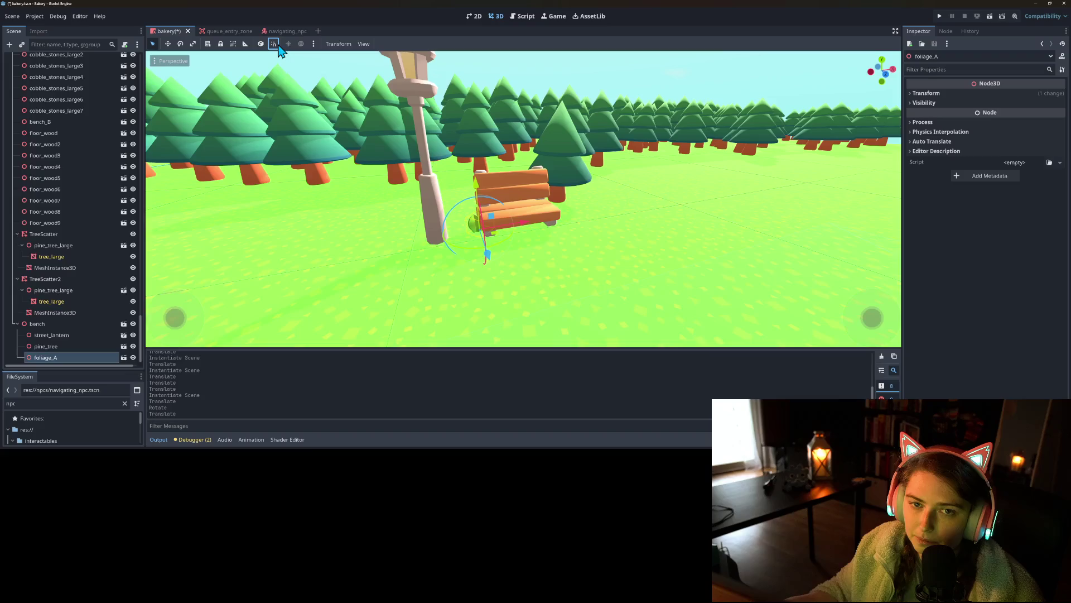
mouse_move(503, 235)
left_mouse_down()
mouse_move(492, 241)
mouse_move(489, 271)
left_mouse_up()
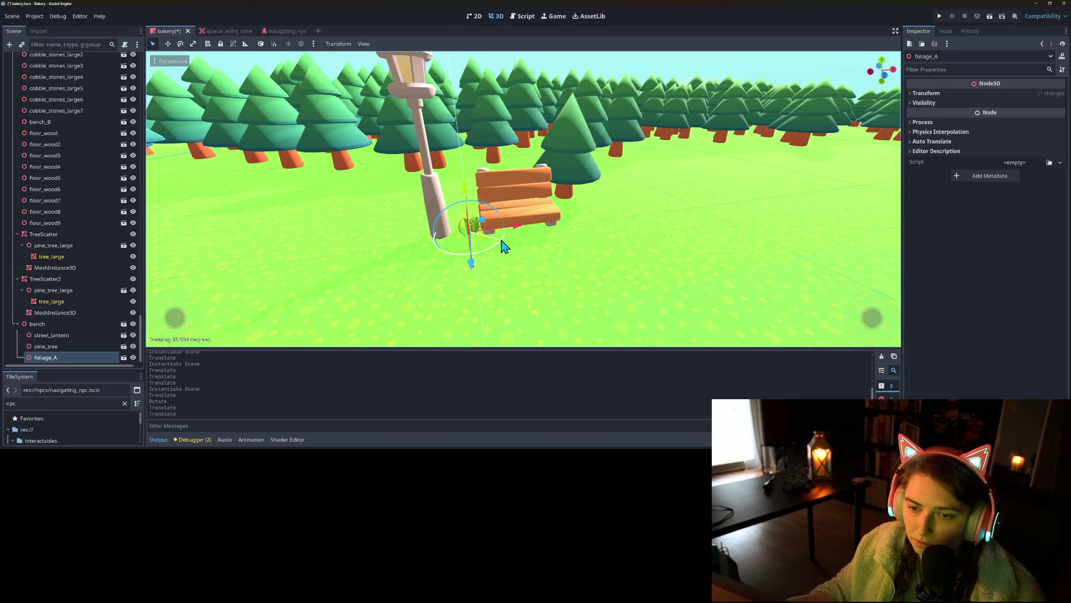
left_click(495, 258)
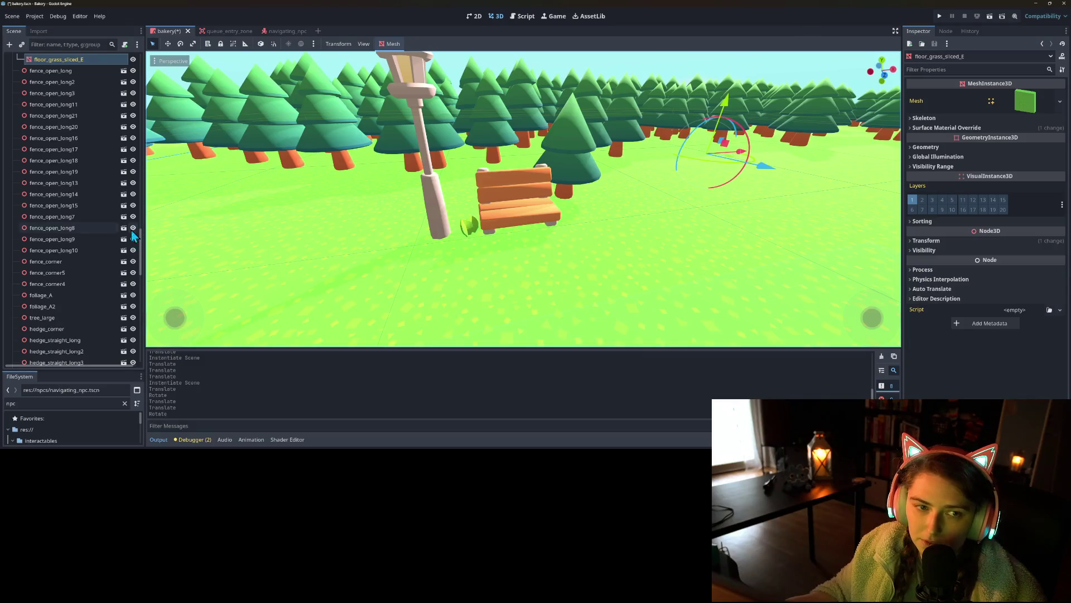
scroll(132, 229, "down", 10)
Step: Duplicate foliage_A as foliage_A2, place it behind the bench, and save the scene
left_click(66, 356)
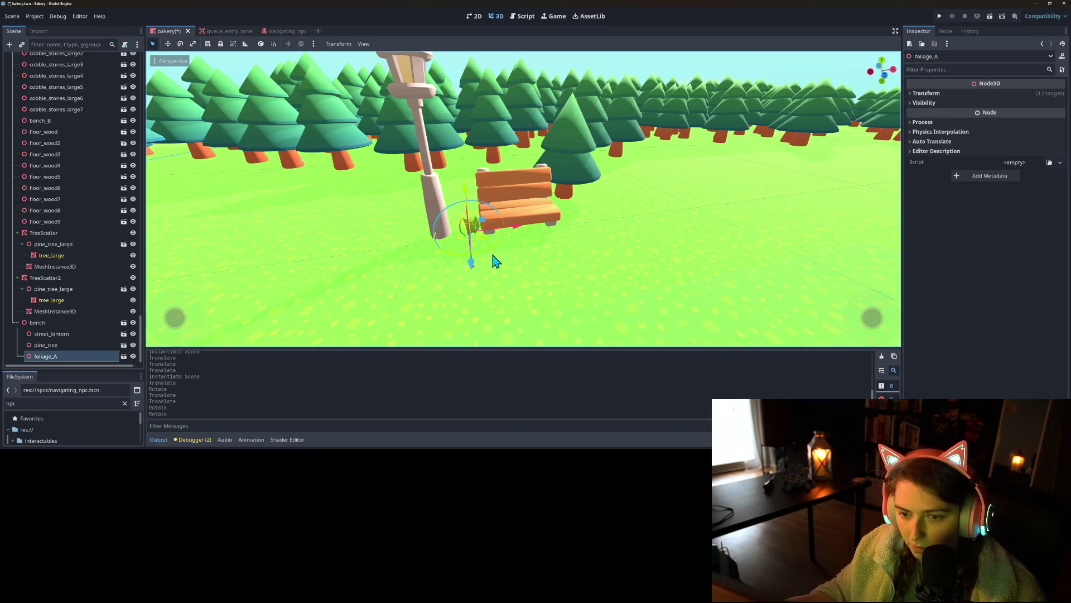
key("ctrl+d")
mouse_move(484, 233)
left_mouse_down()
mouse_move(516, 245)
mouse_move(577, 229)
mouse_move(575, 218)
left_mouse_up()
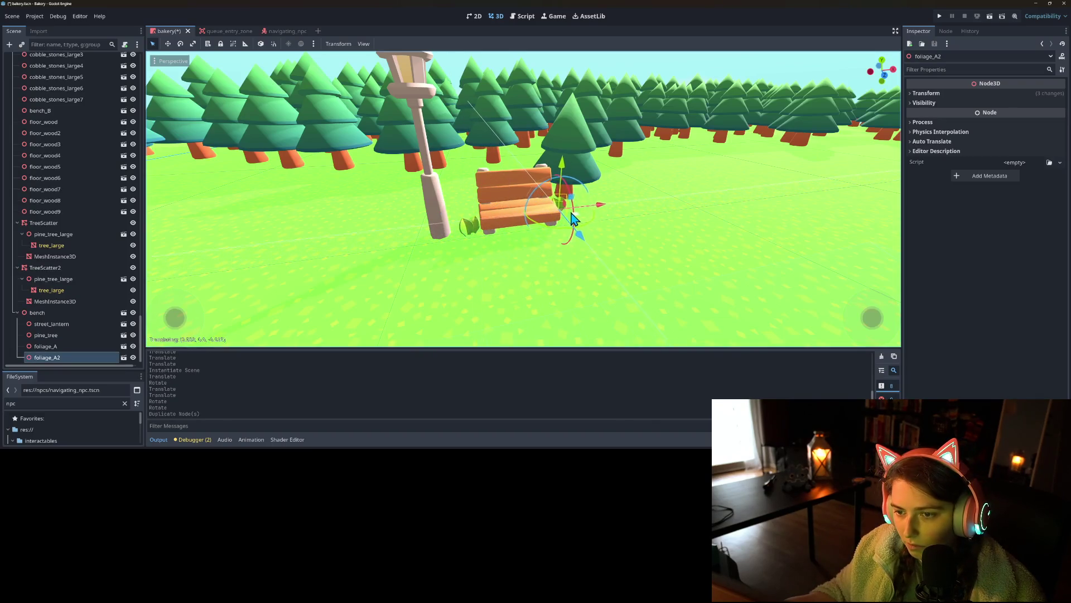
key("ctrl+s")
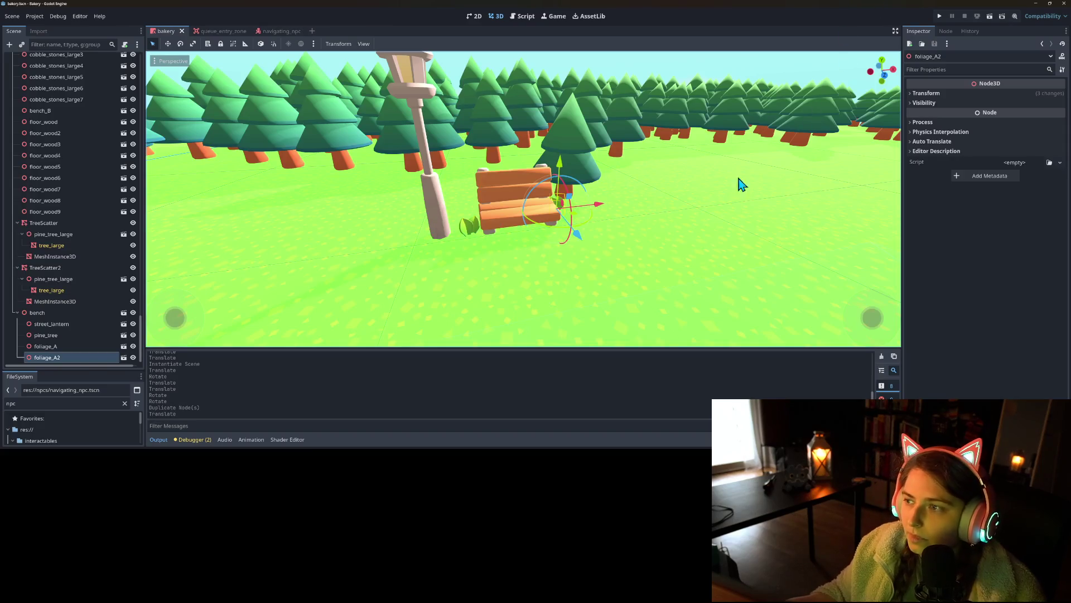
scroll(567, 255, "down", 5)
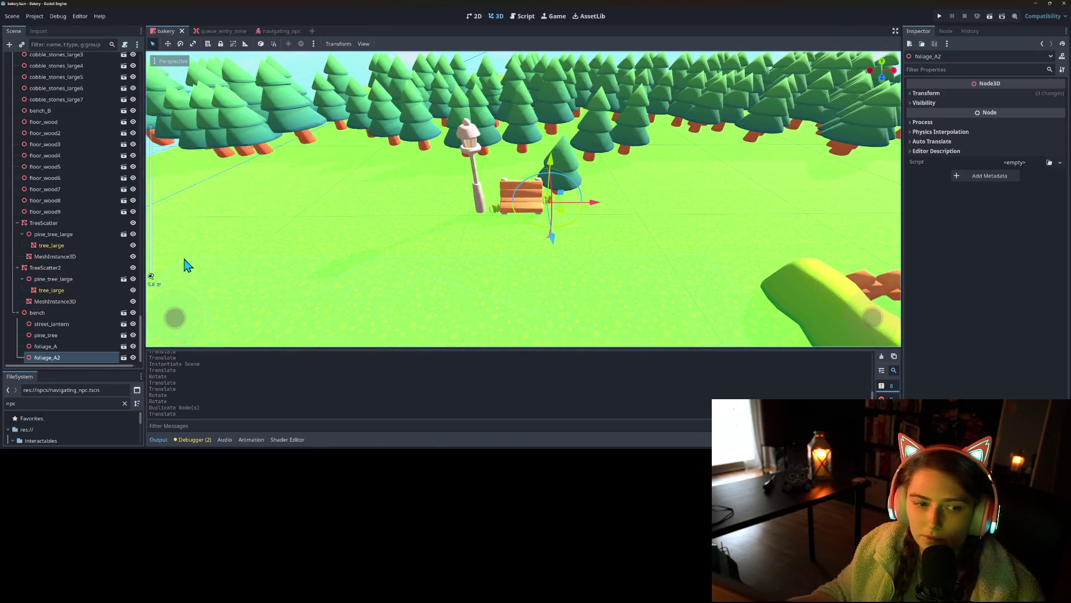
Step: Select both TreeScatter and TreeScatter2 and shift them closer to the bench
left_click(37, 314)
scroll(454, 299, "down", 5)
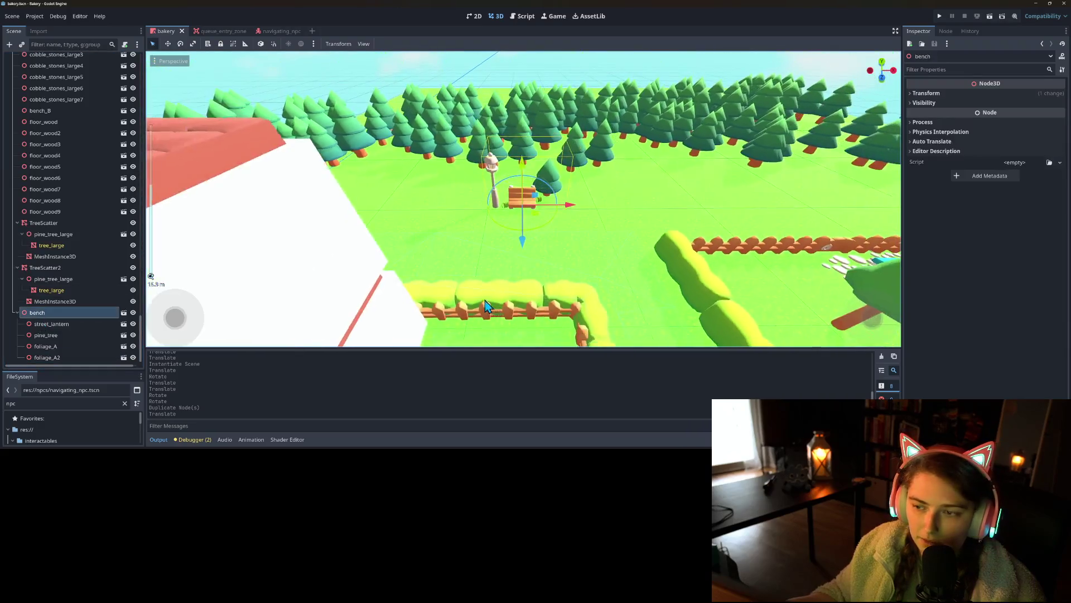
left_click_drag(453, 298, 413, 306)
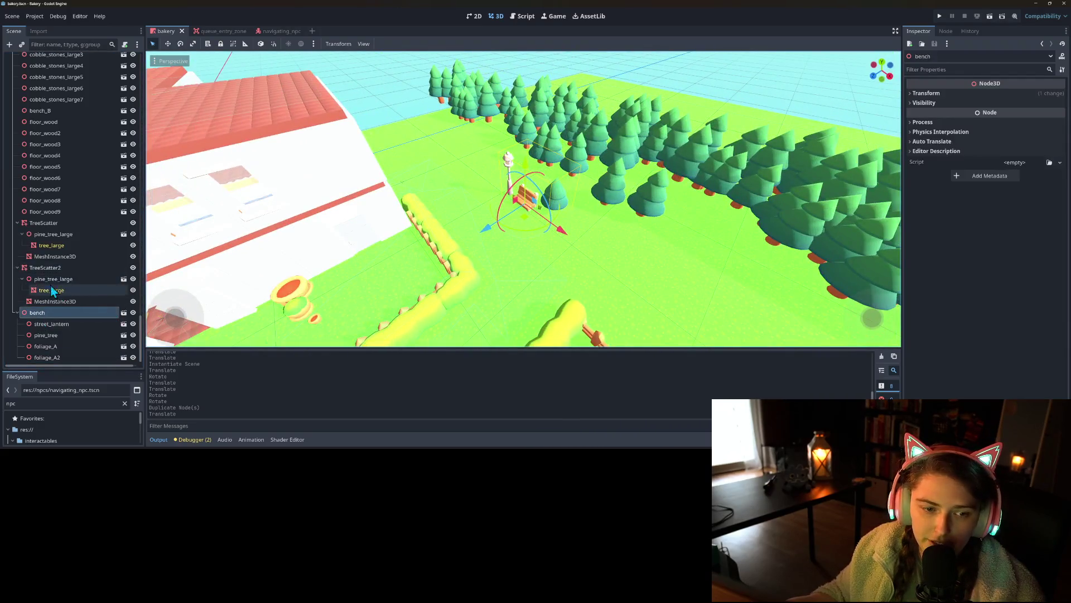
left_click(17, 267)
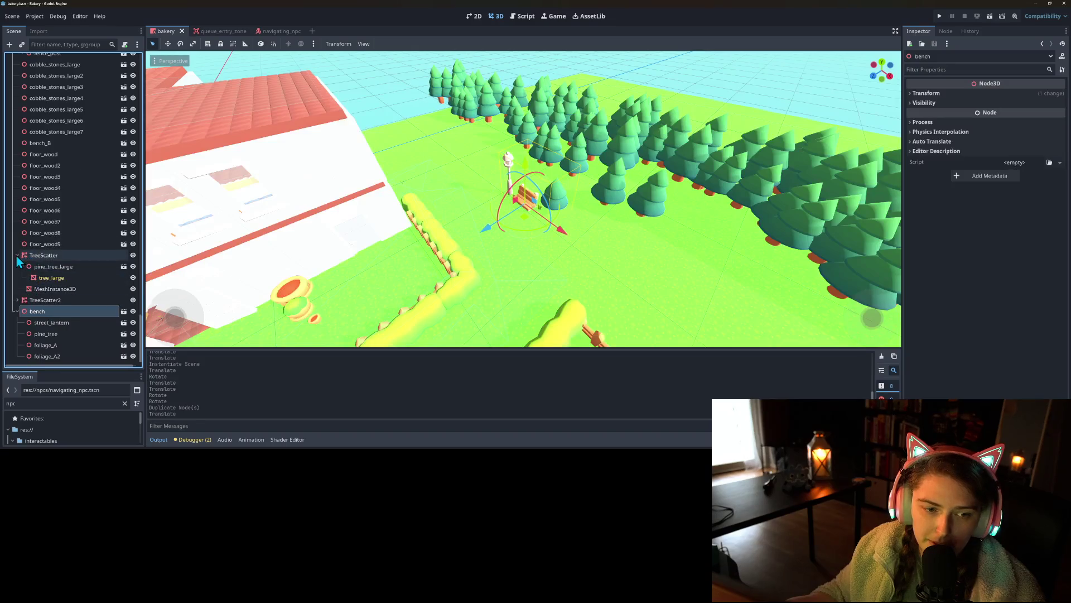
left_click(17, 255)
left_click(42, 291)
left_click(45, 300, "shift")
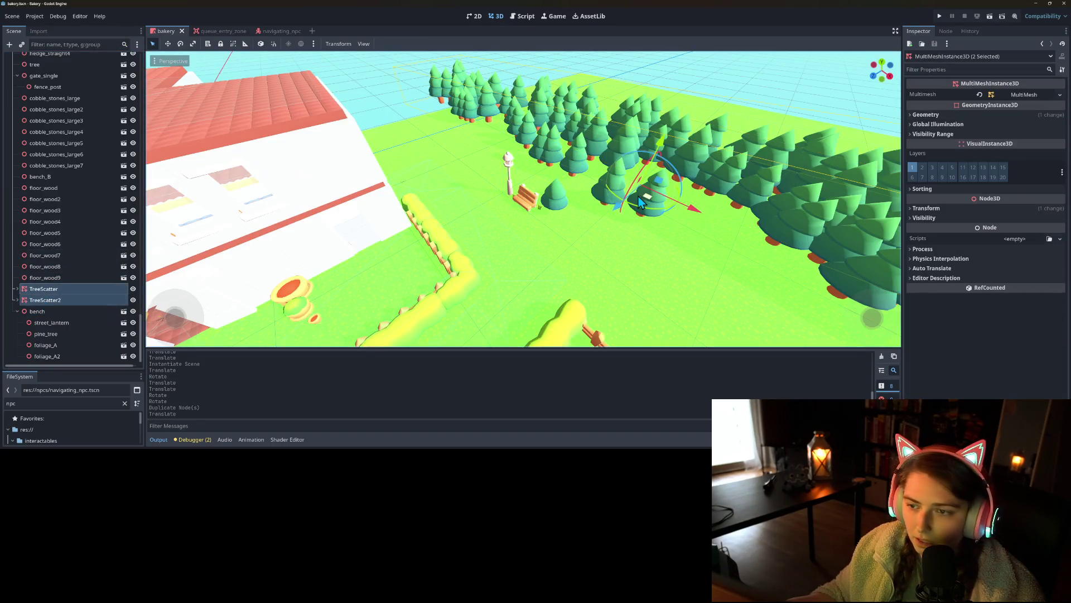
left_click_drag(624, 216, 610, 231)
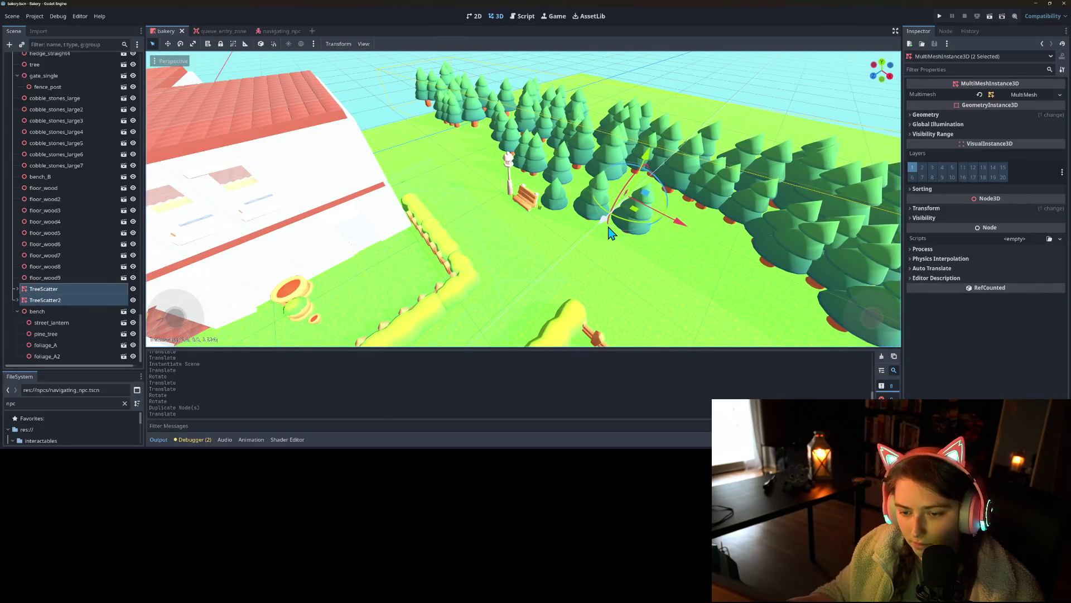
Step: Orbit down to a ground-level view and launch the game playtest
mouse_move(498, 314)
left_mouse_down()
mouse_move(579, 268)
mouse_move(463, 287)
mouse_move(500, 280)
left_mouse_up()
scroll(488, 280, "up", 2)
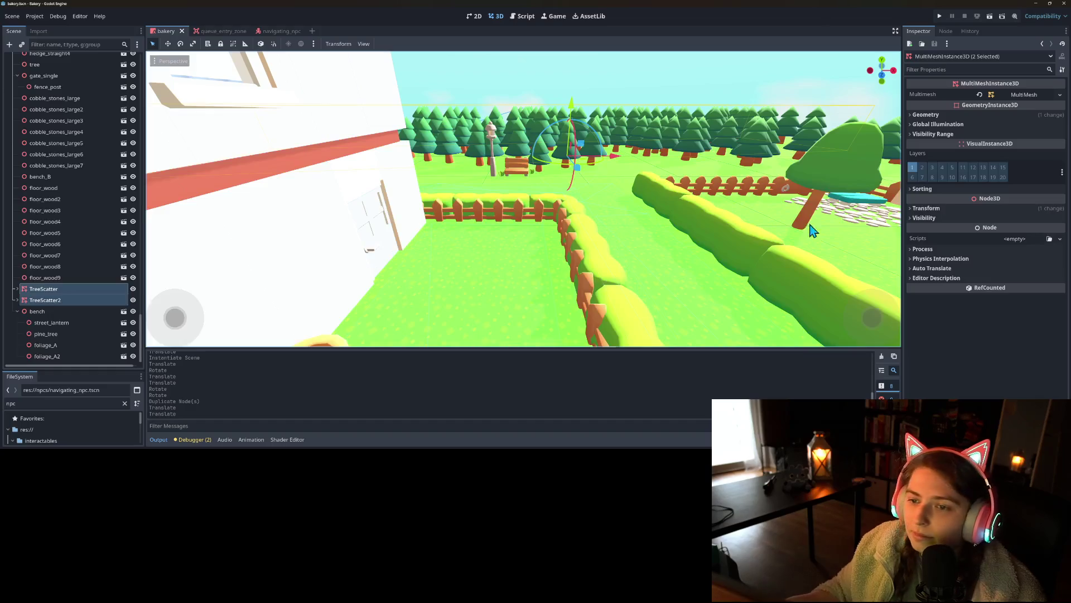
left_click(940, 19)
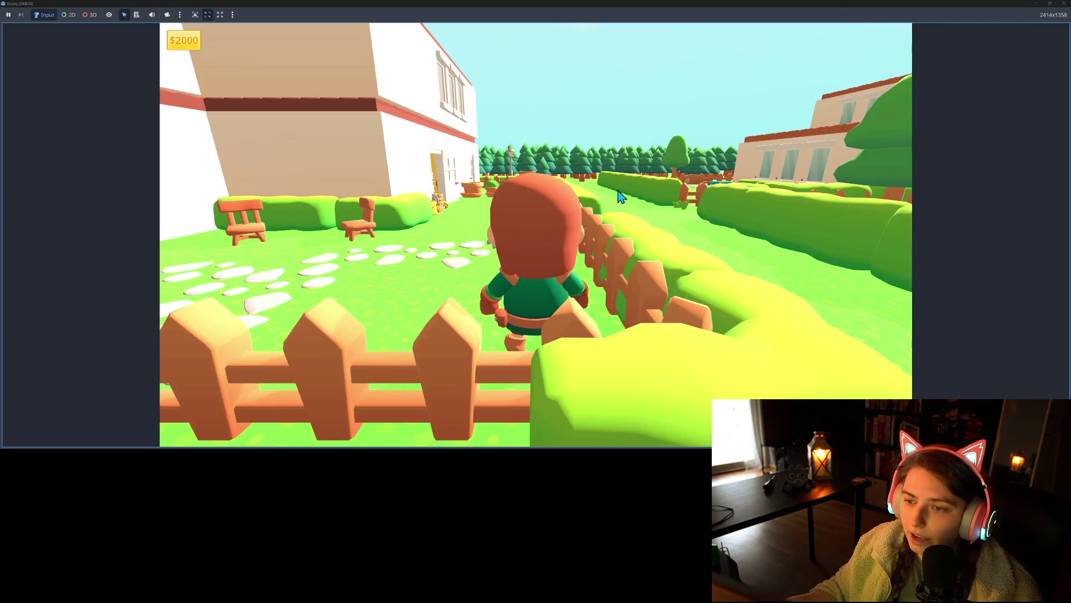
Step: Run the character along the fence and back toward the camera
key("w")
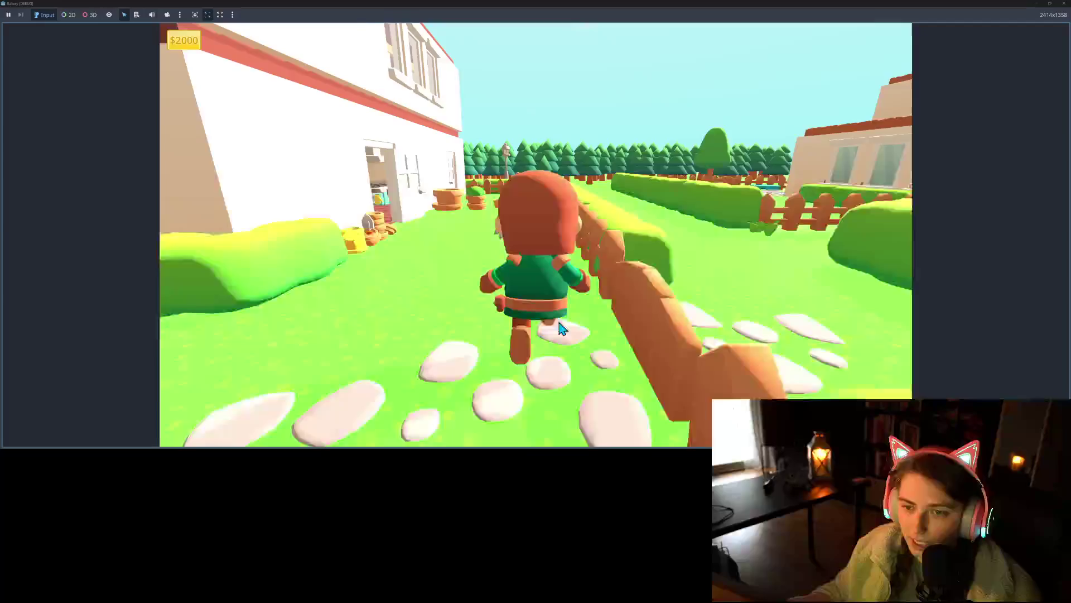
key("a")
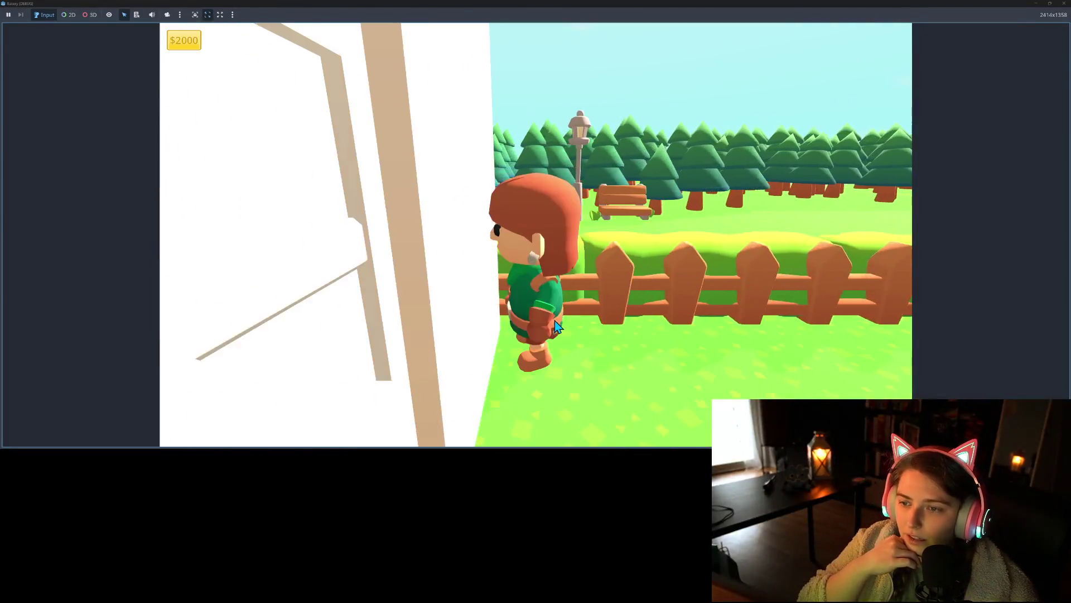
key("w")
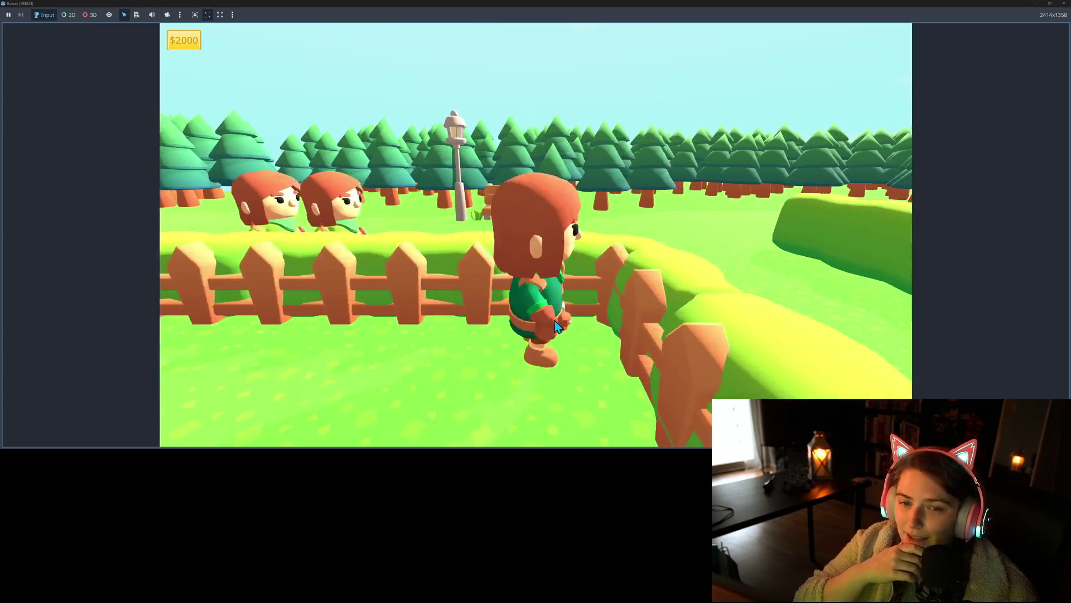
key("d")
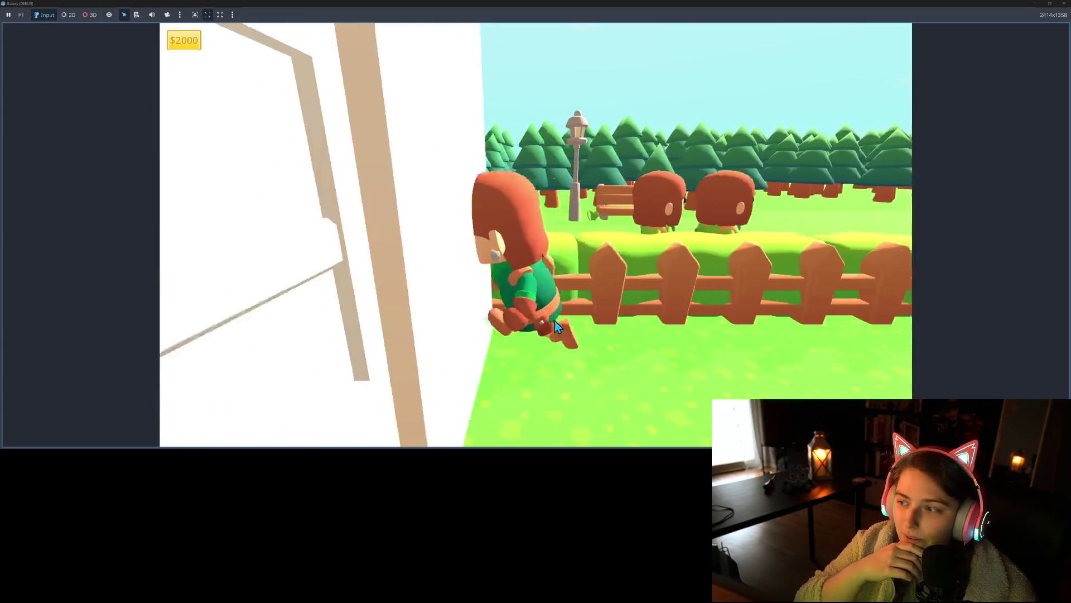
key("s")
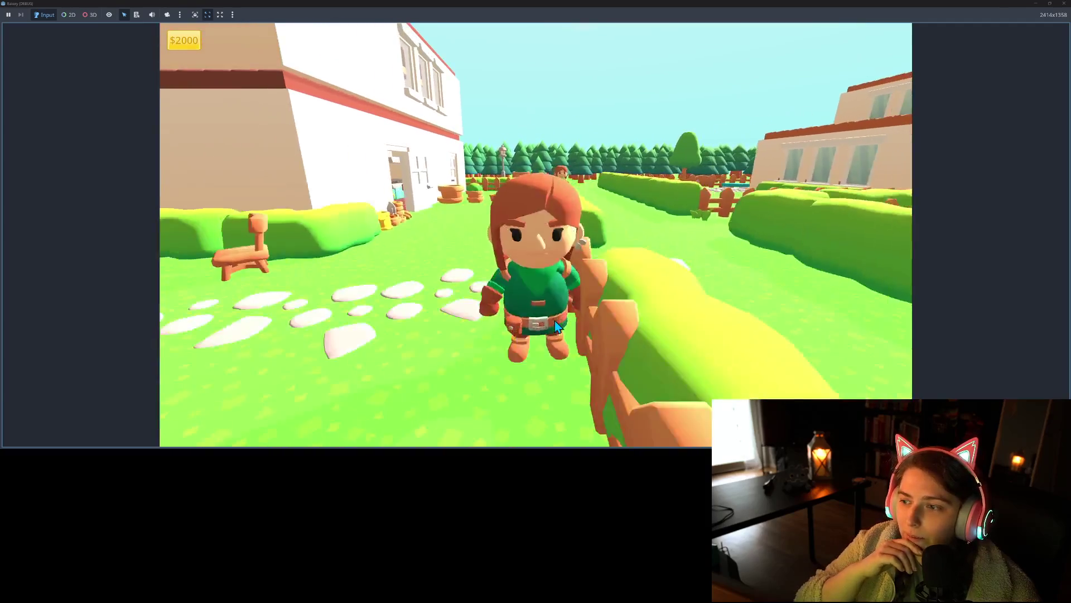
key("w")
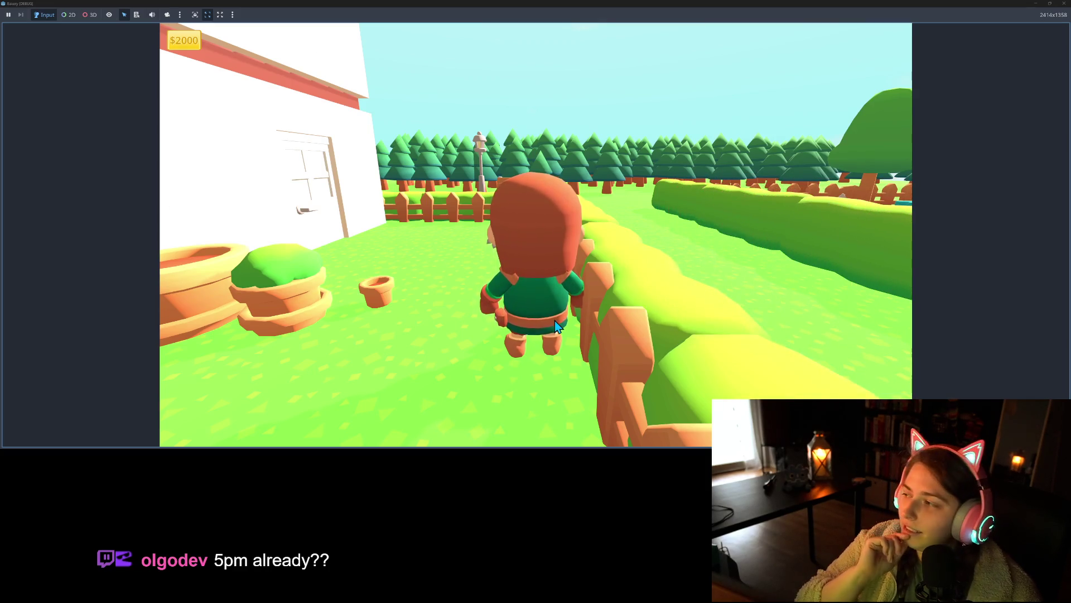
Step: Run the character around the garden to the bakery doorway, then back down the path
key("w")
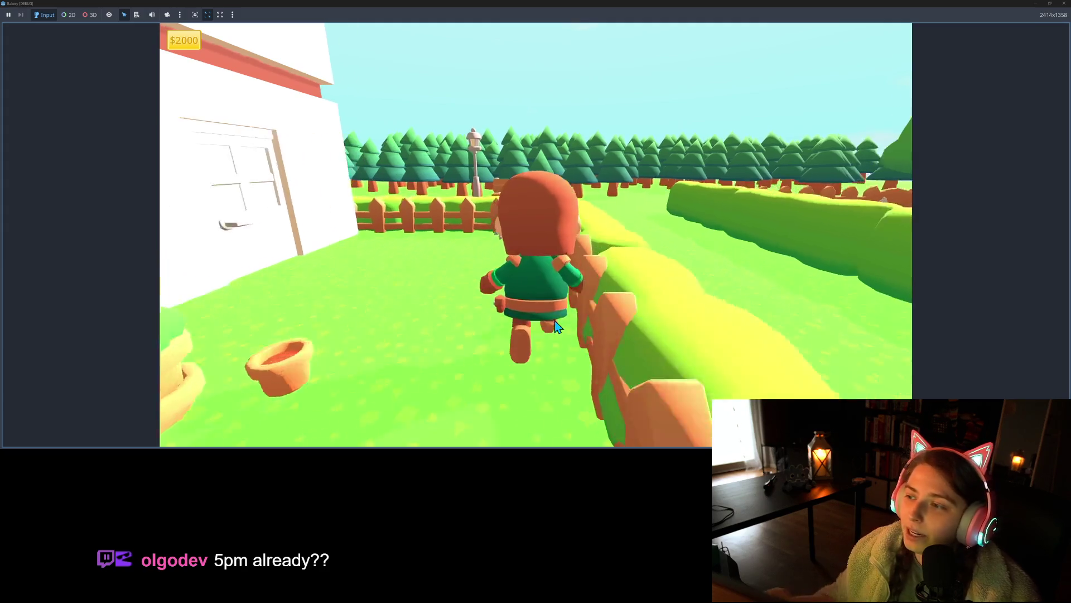
key("a")
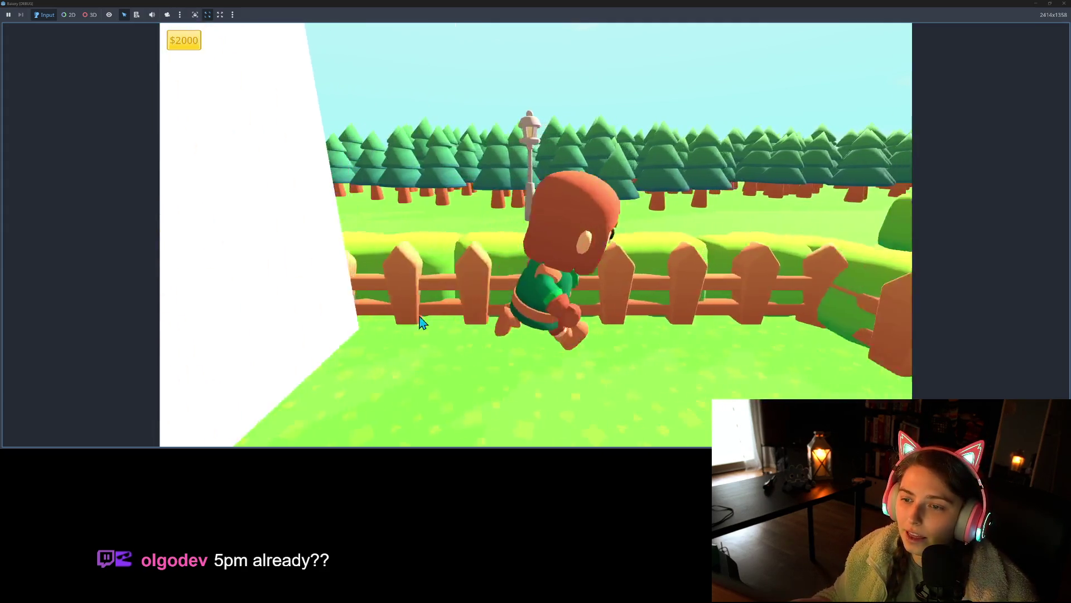
key("s")
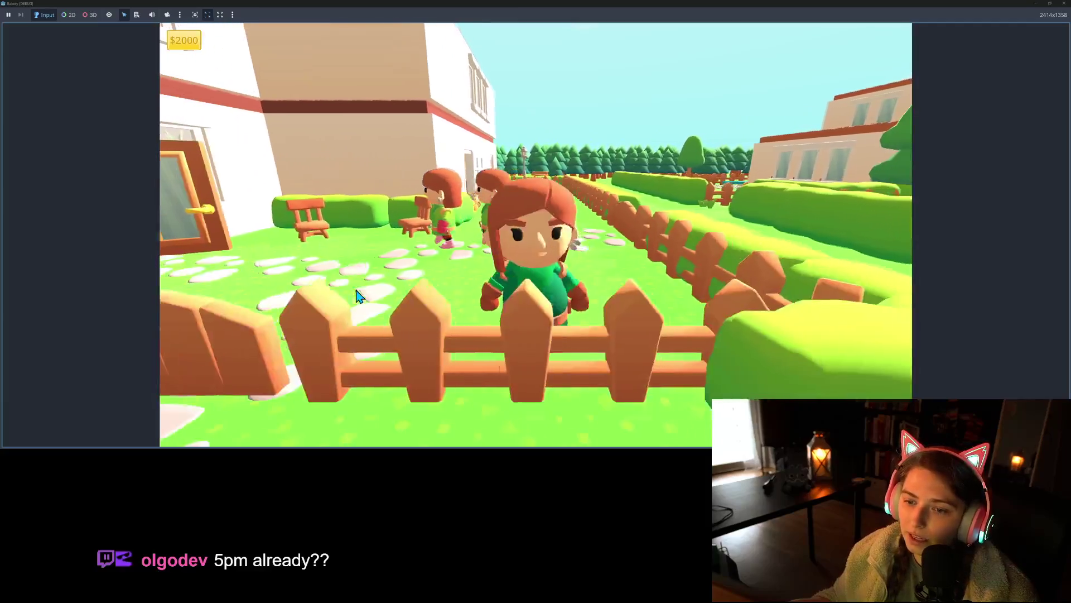
key("w")
key("w")
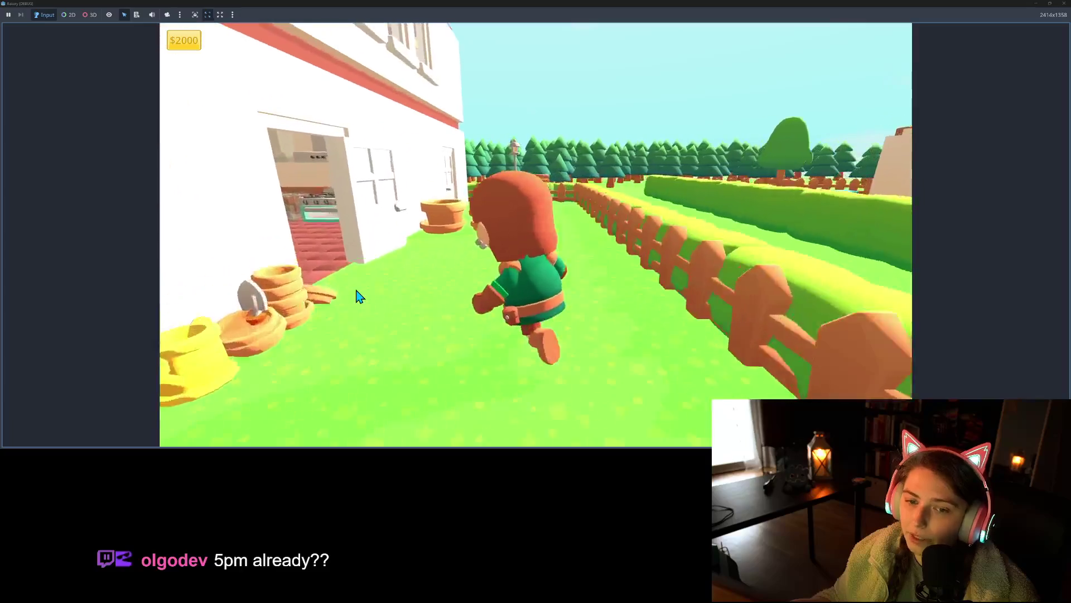
key("s")
key("a")
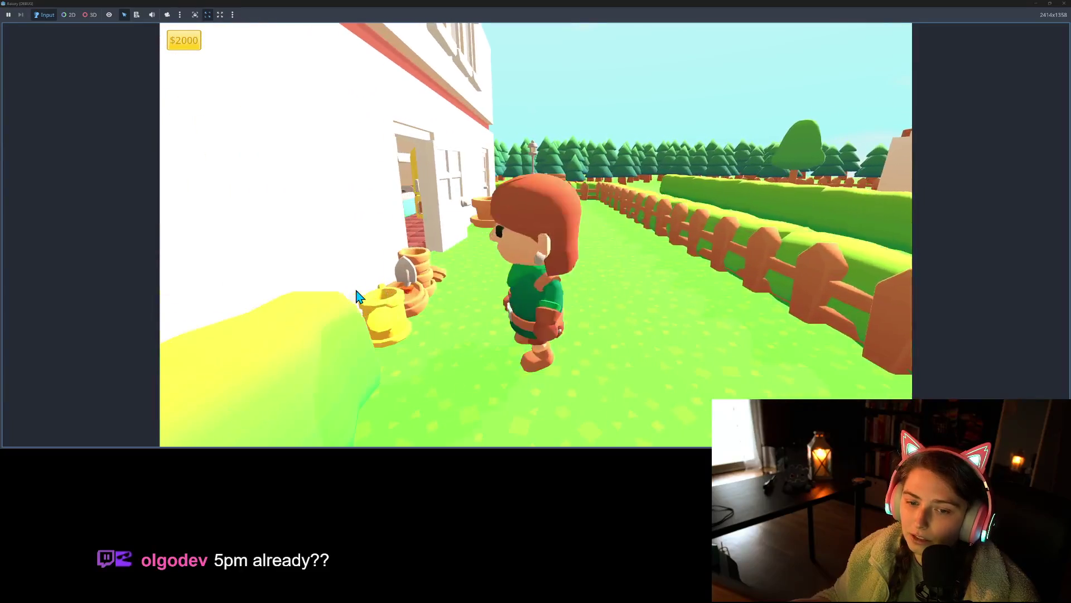
key("a")
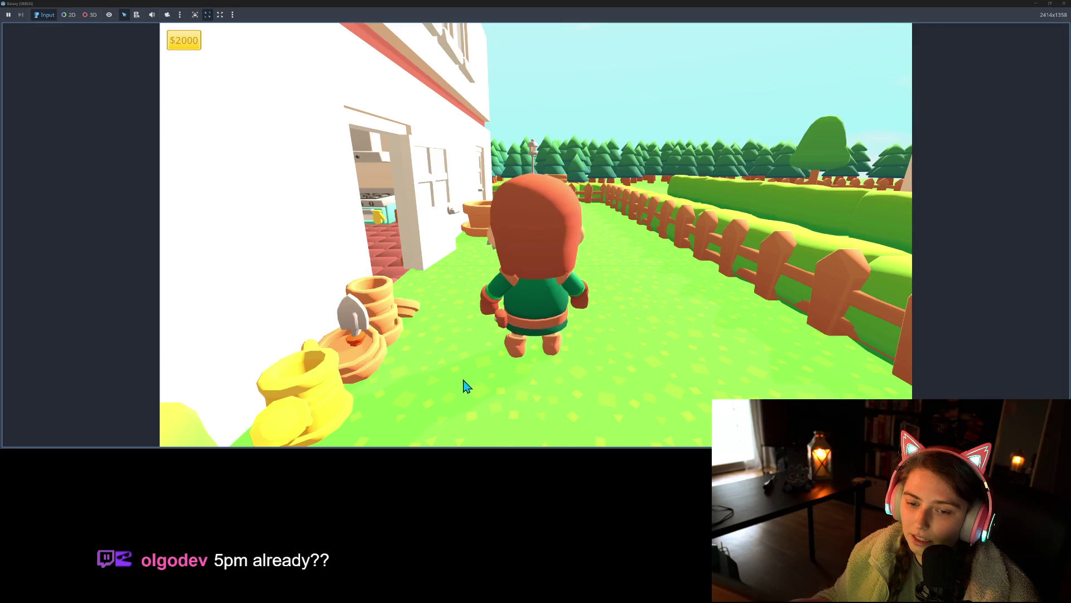
key("s")
key("w")
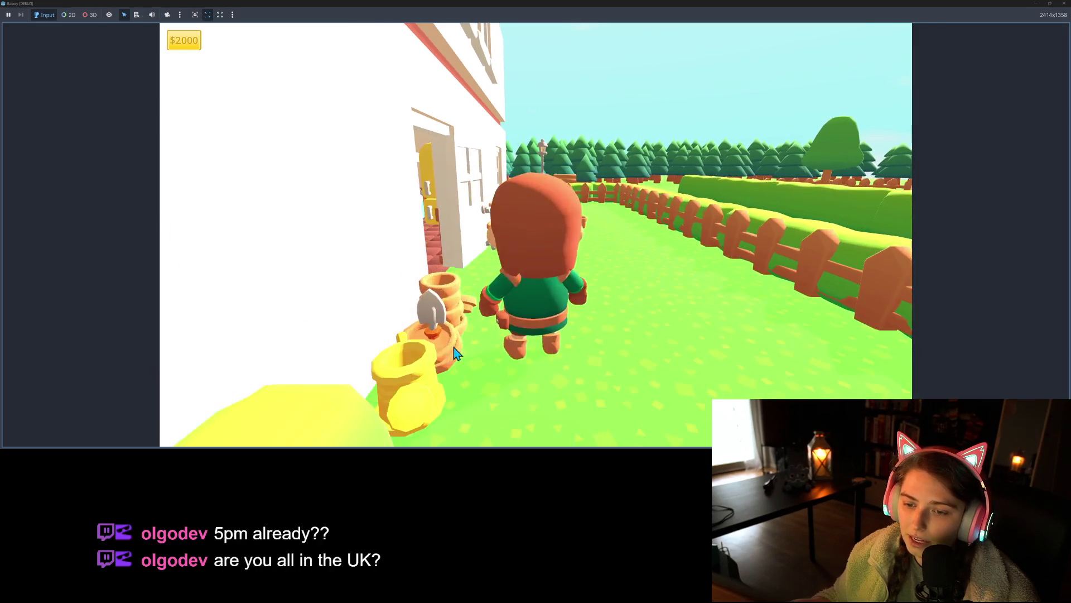
key("a")
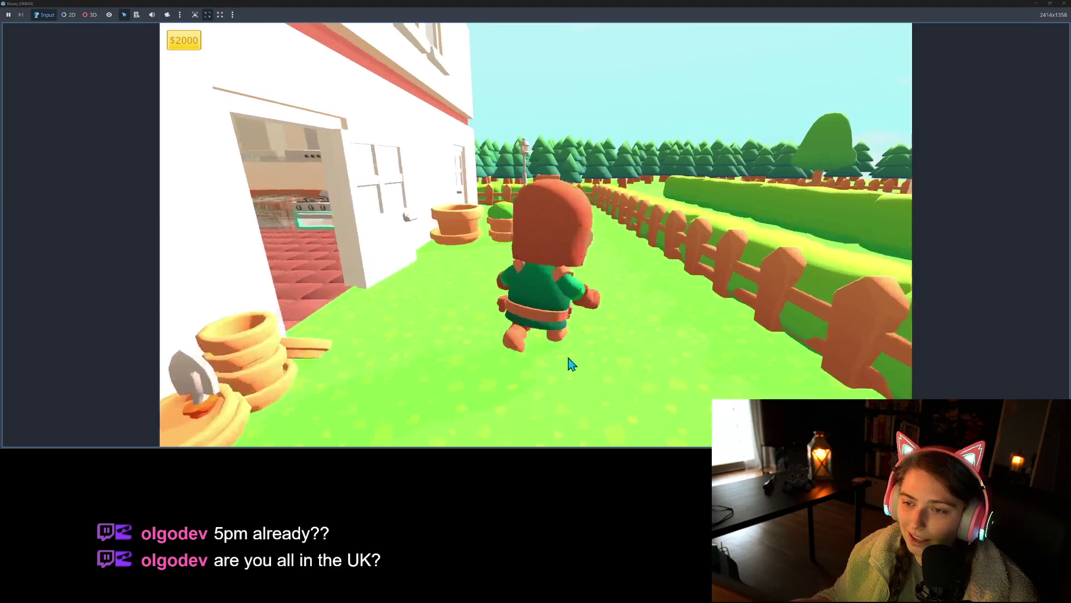
key("s")
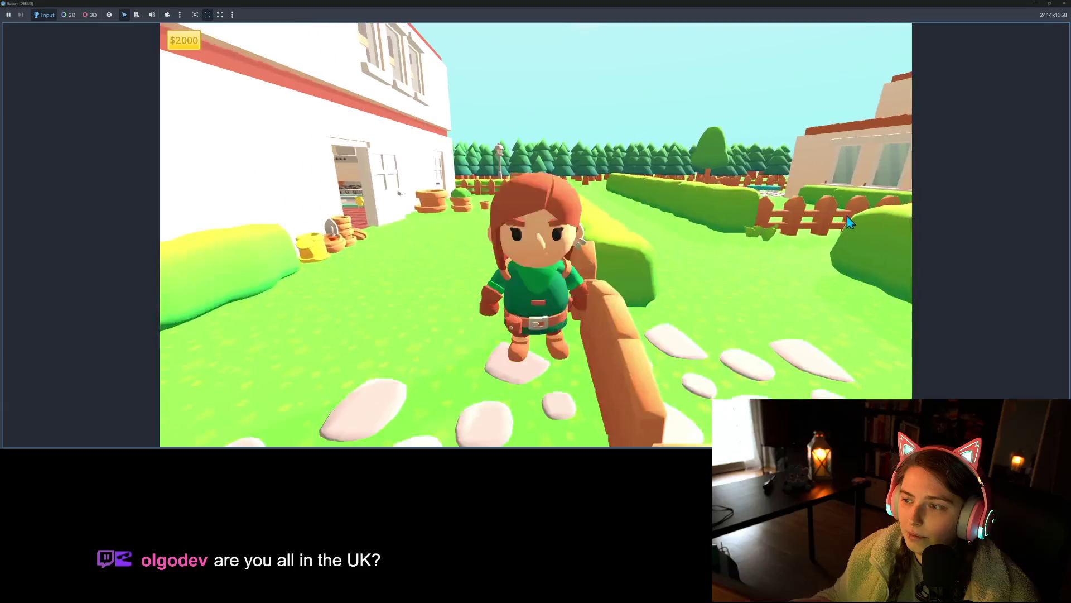
Step: Walk the character along the fence, into the garden and back toward the camera
key("w")
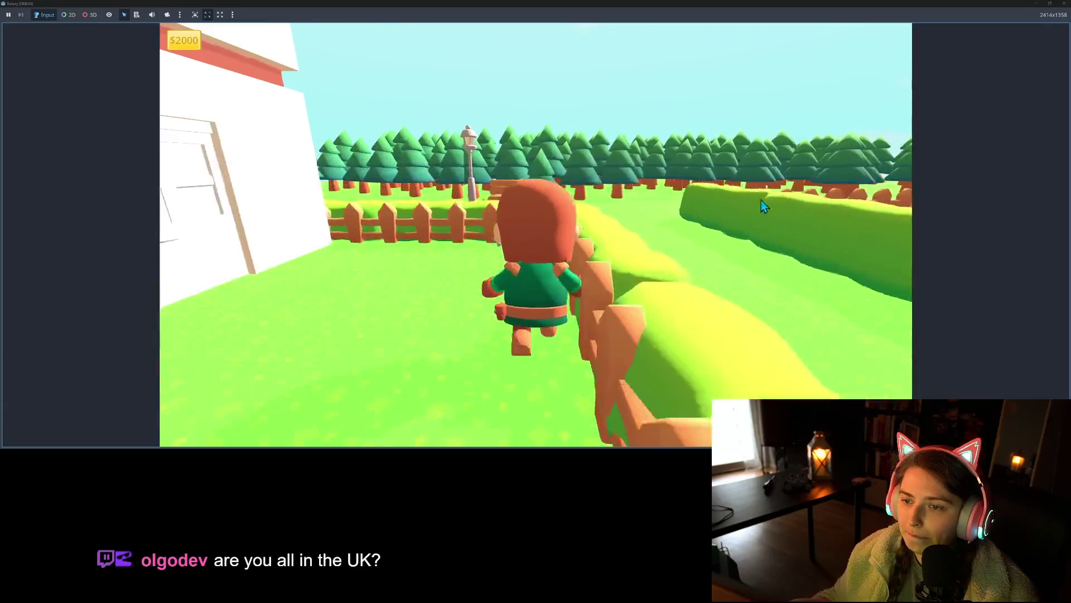
key("a")
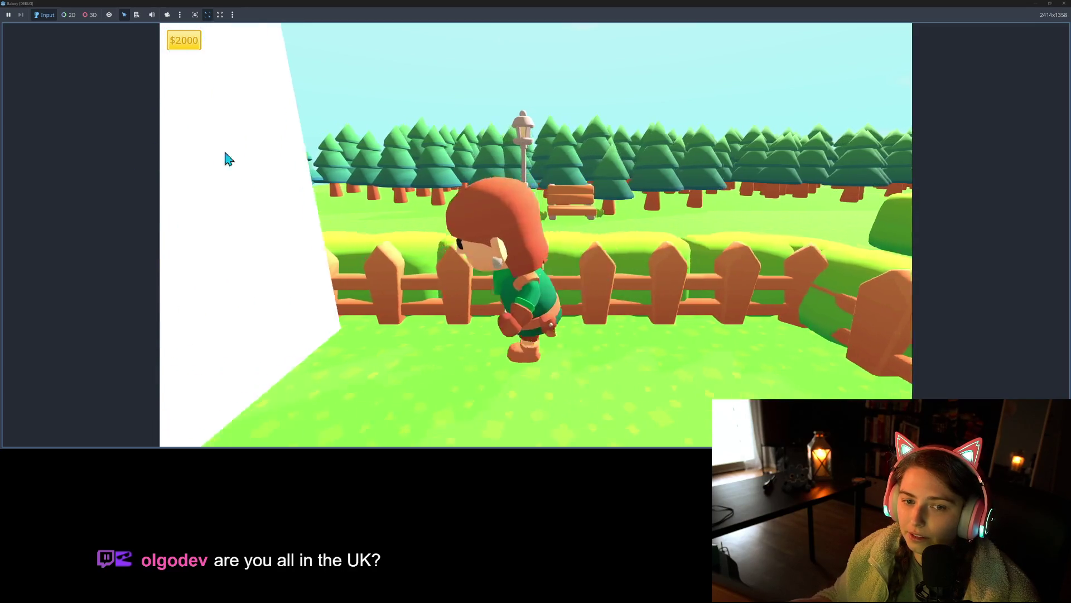
key("d")
key("s")
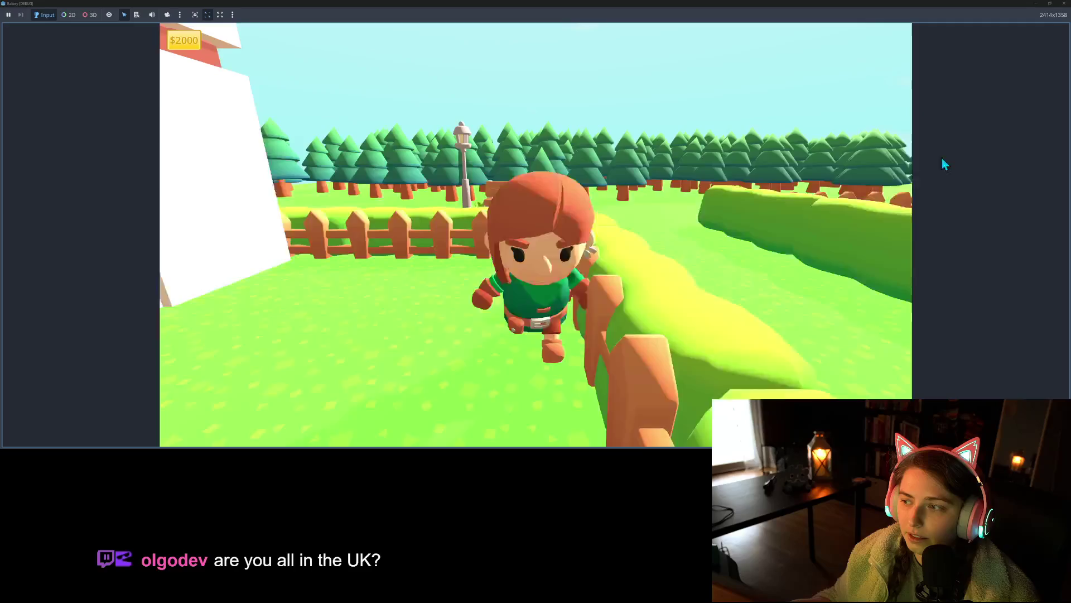
key("w")
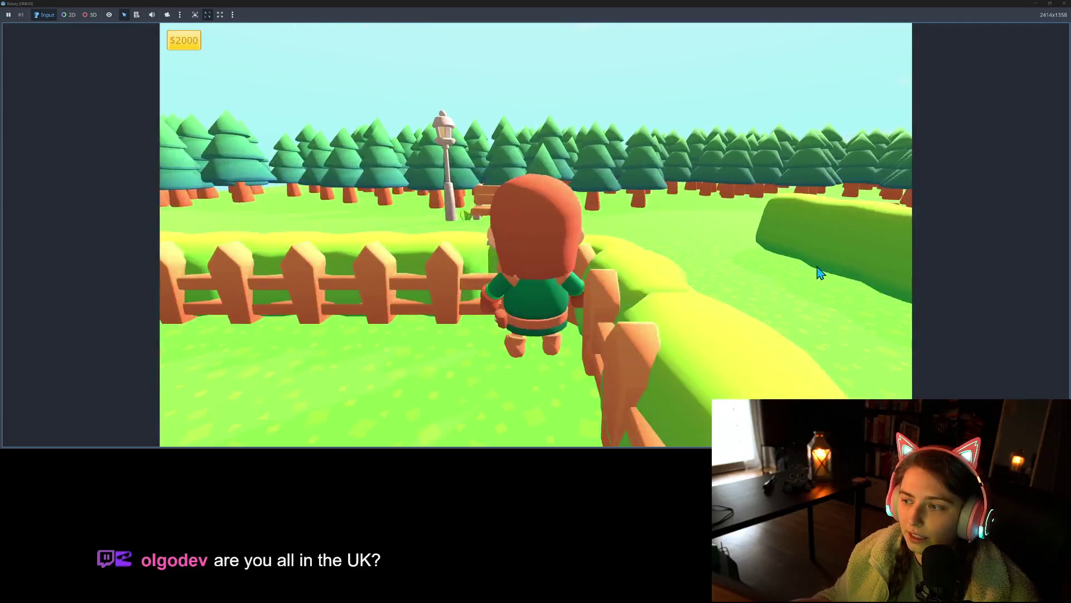
key("s")
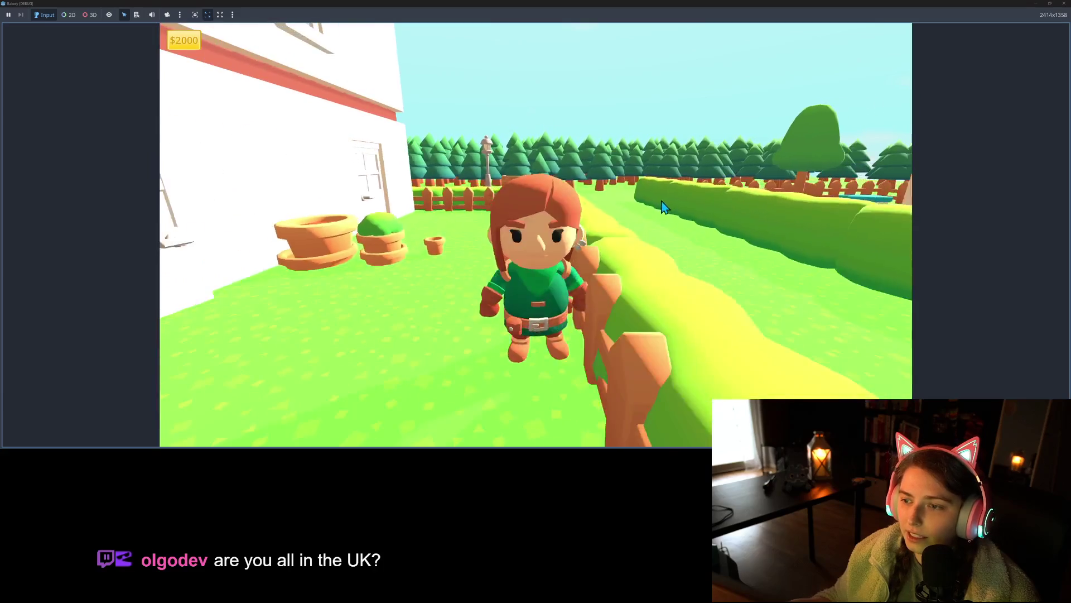
key("w")
key("s")
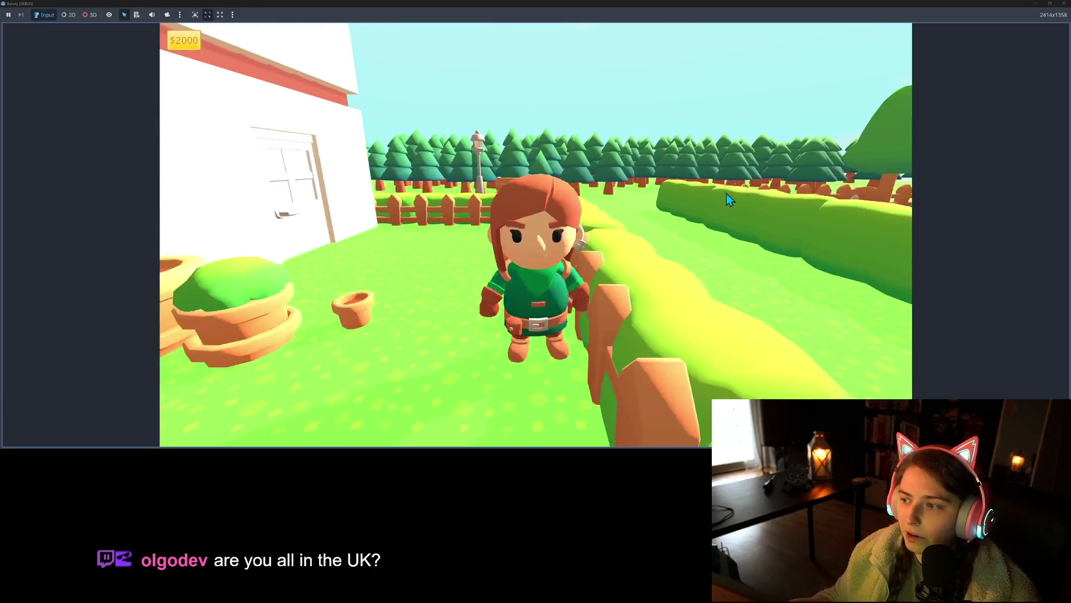
key("s")
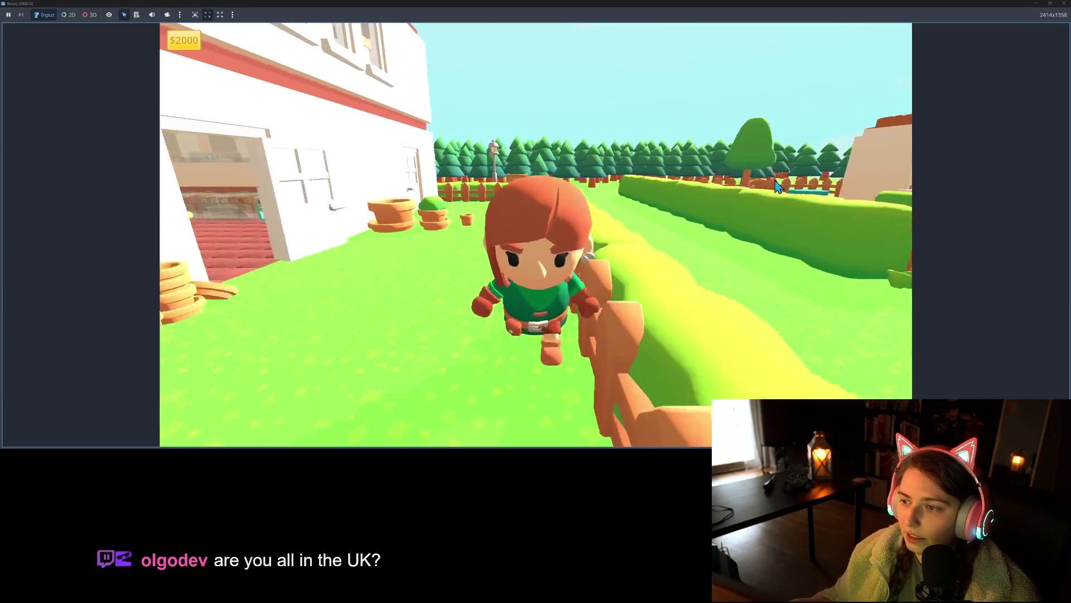
key("w")
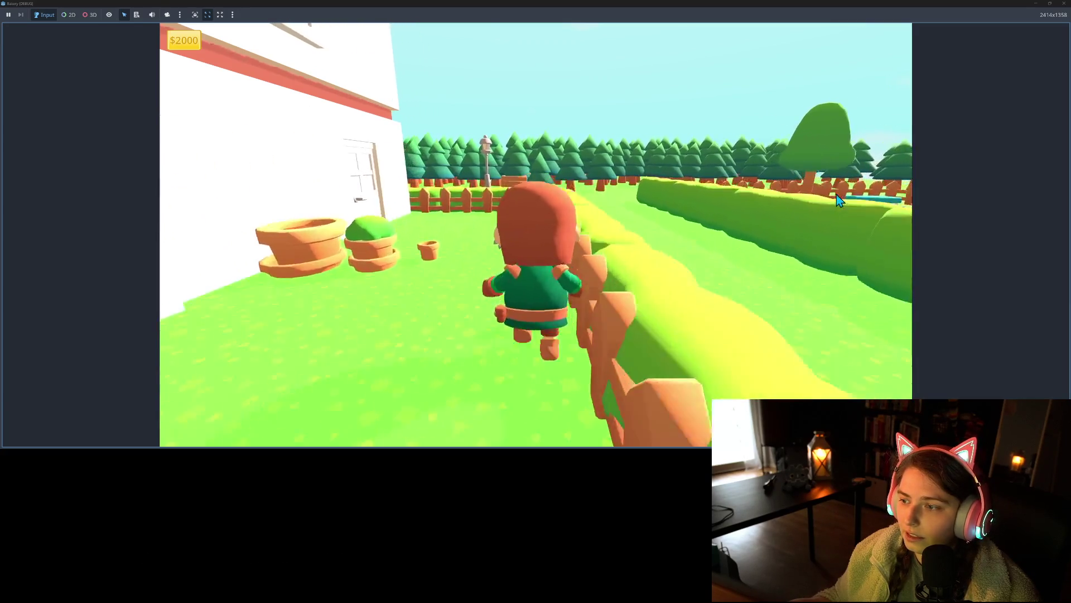
key("w")
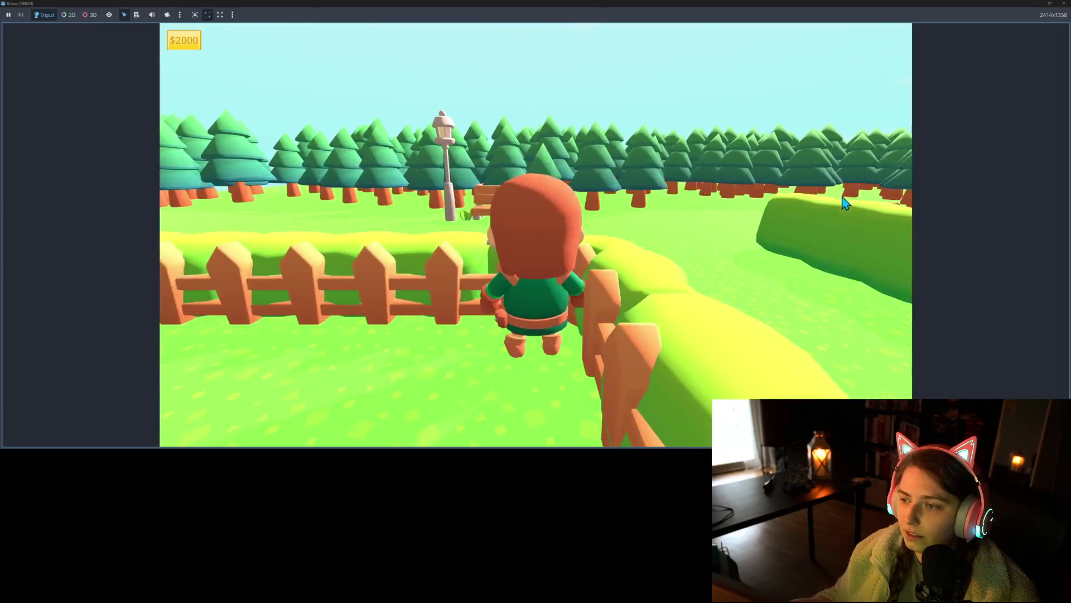
key("s")
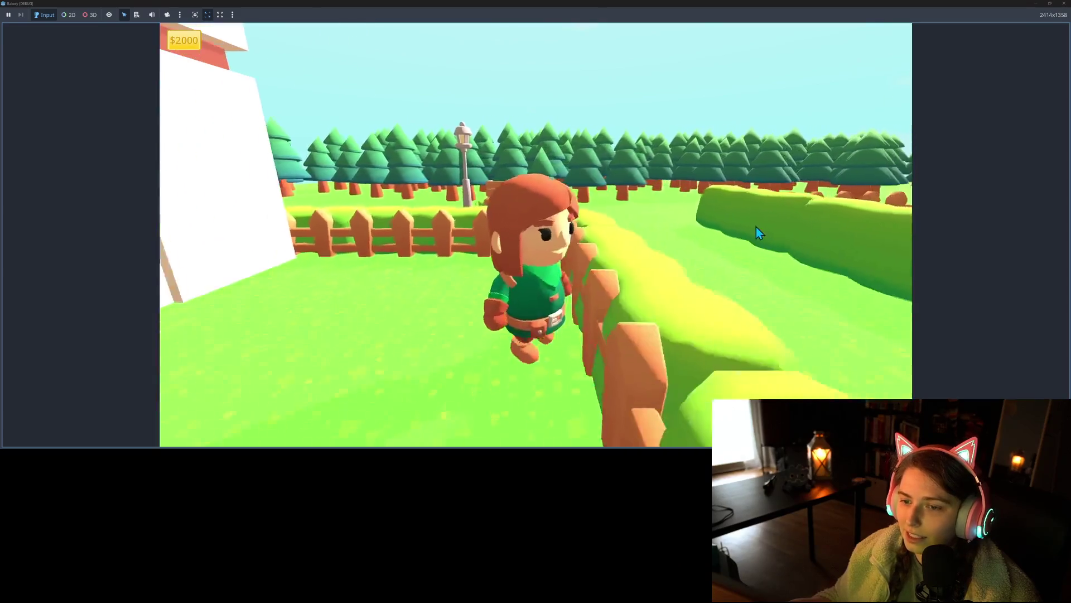
key("s")
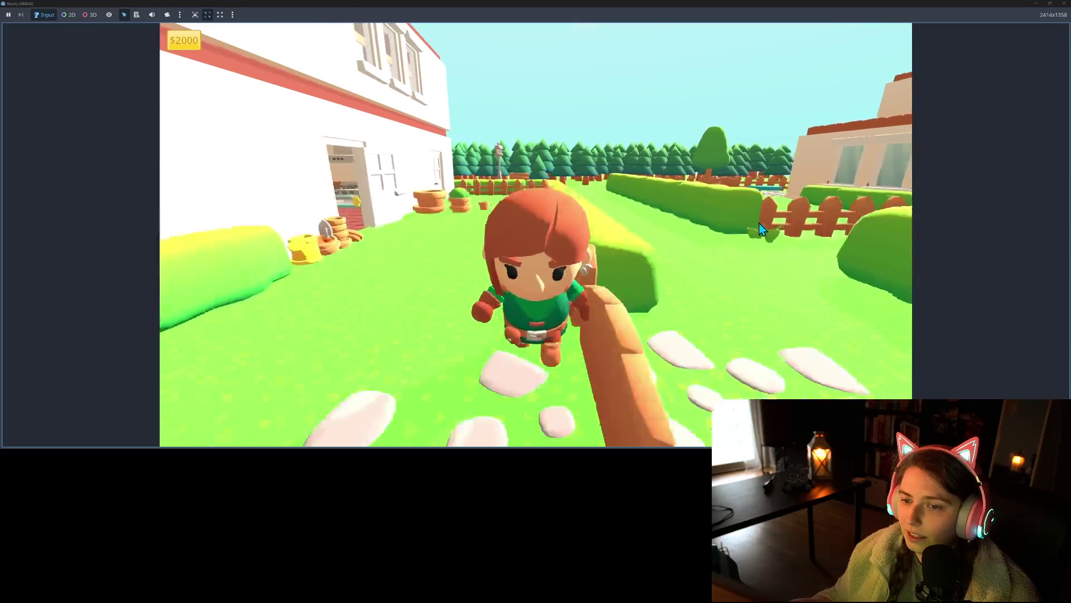
Step: Walk the character past the house to the seating area and along the stone path
key("w")
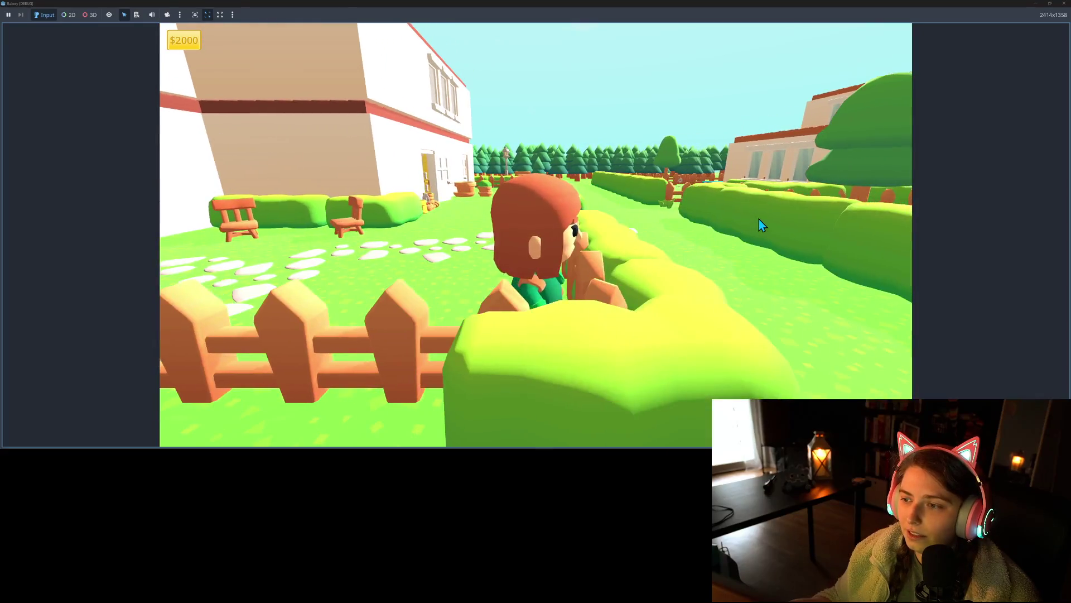
key("w")
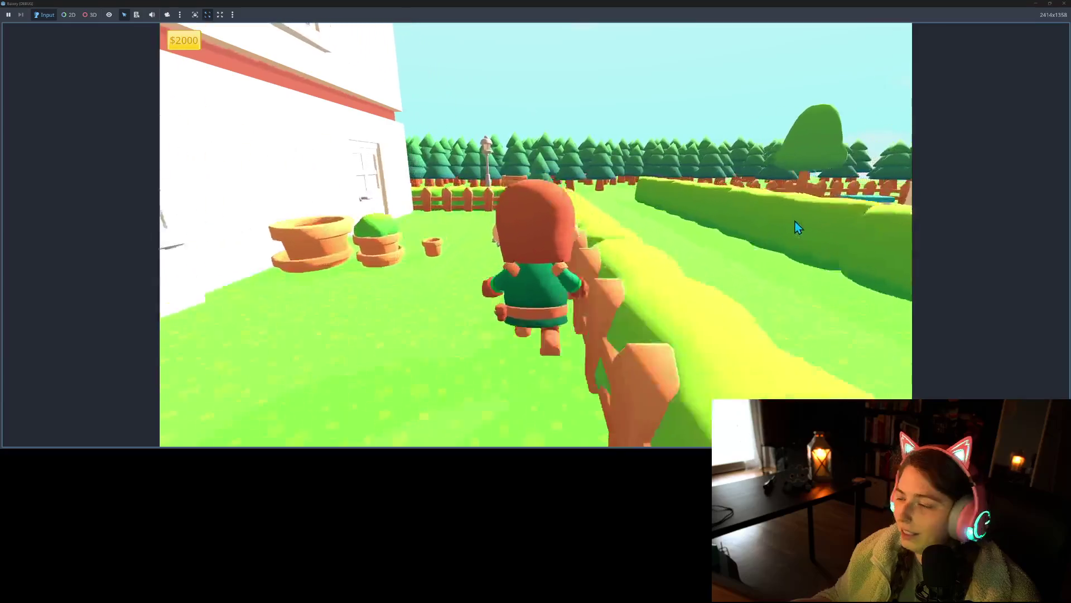
key("a")
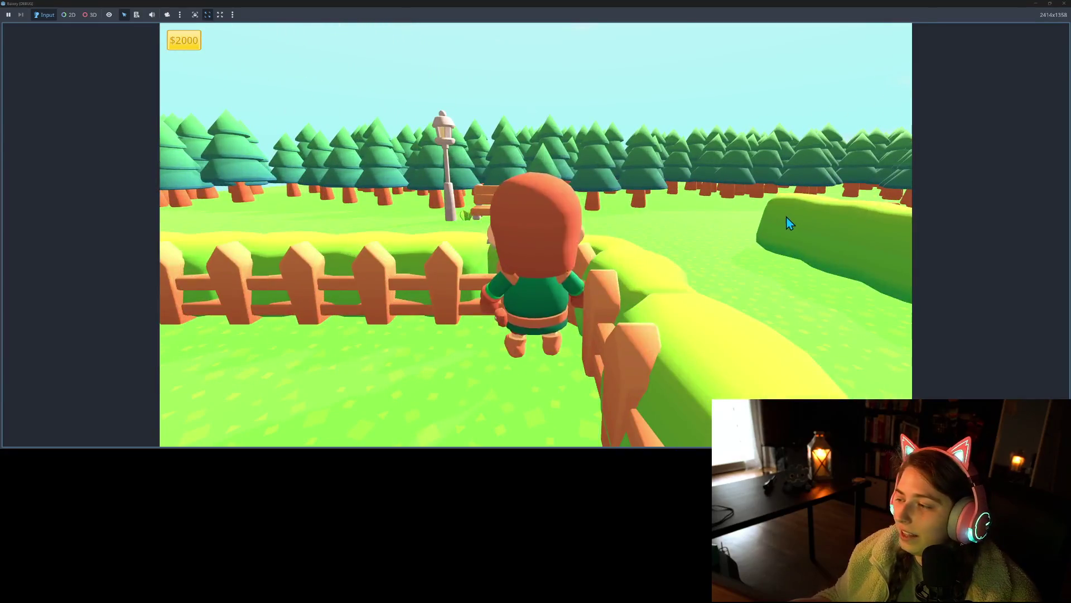
key("s")
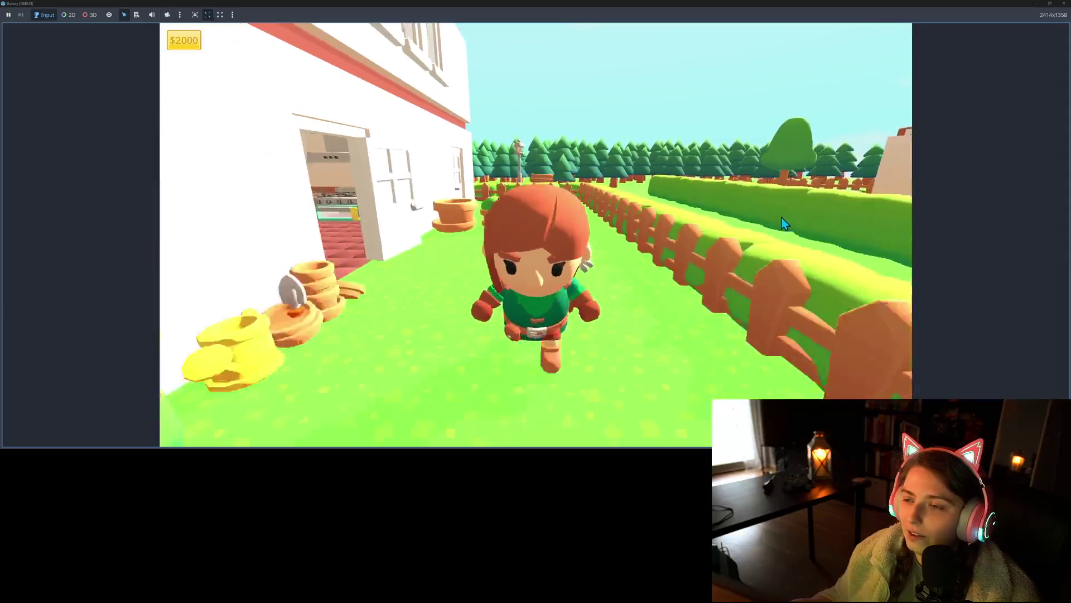
key("d")
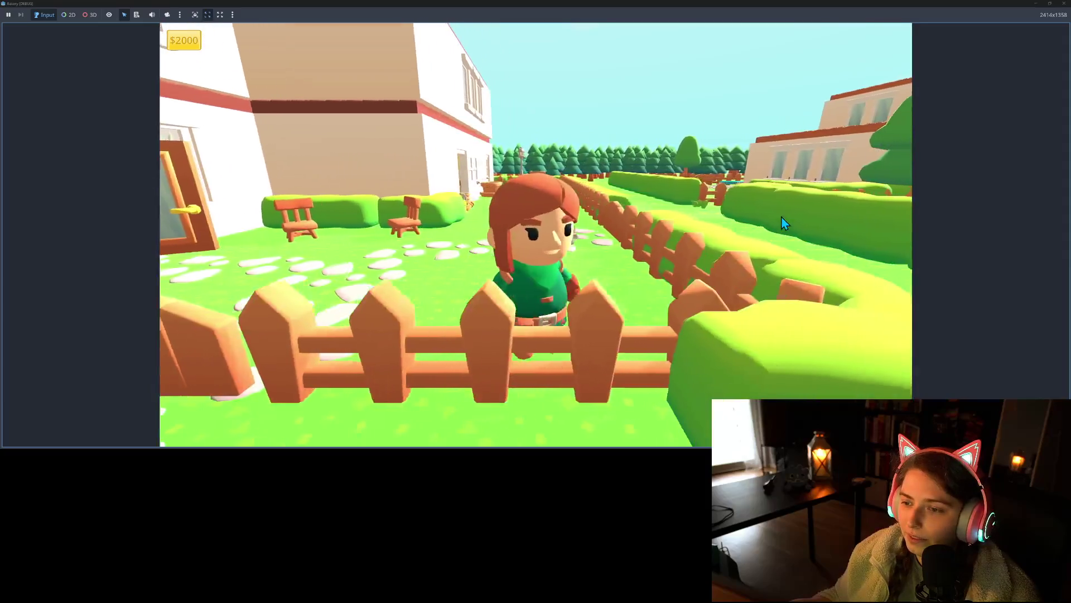
key("w")
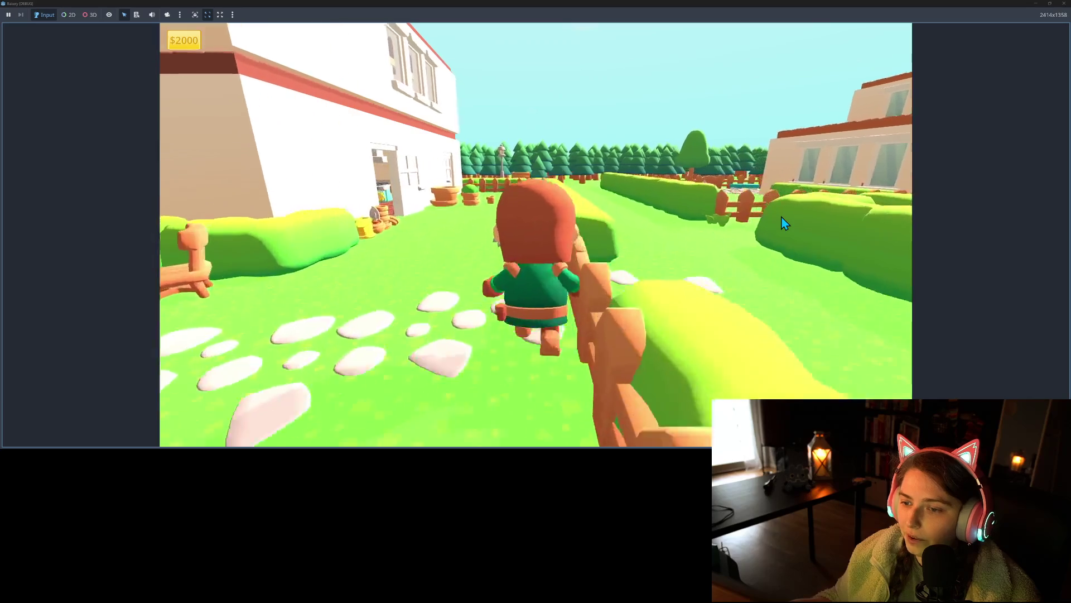
key("s")
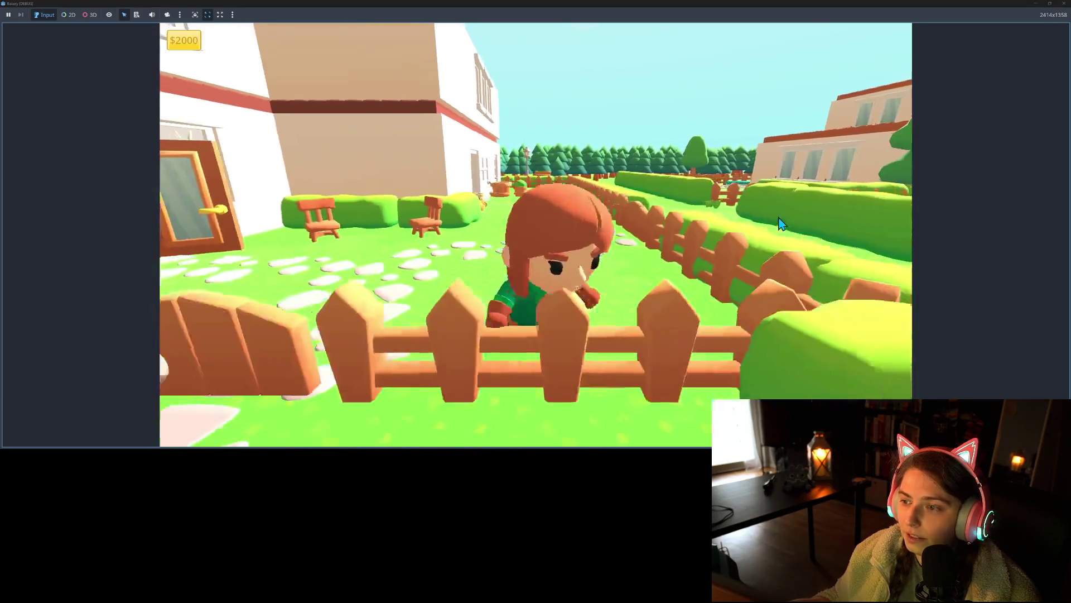
key("a")
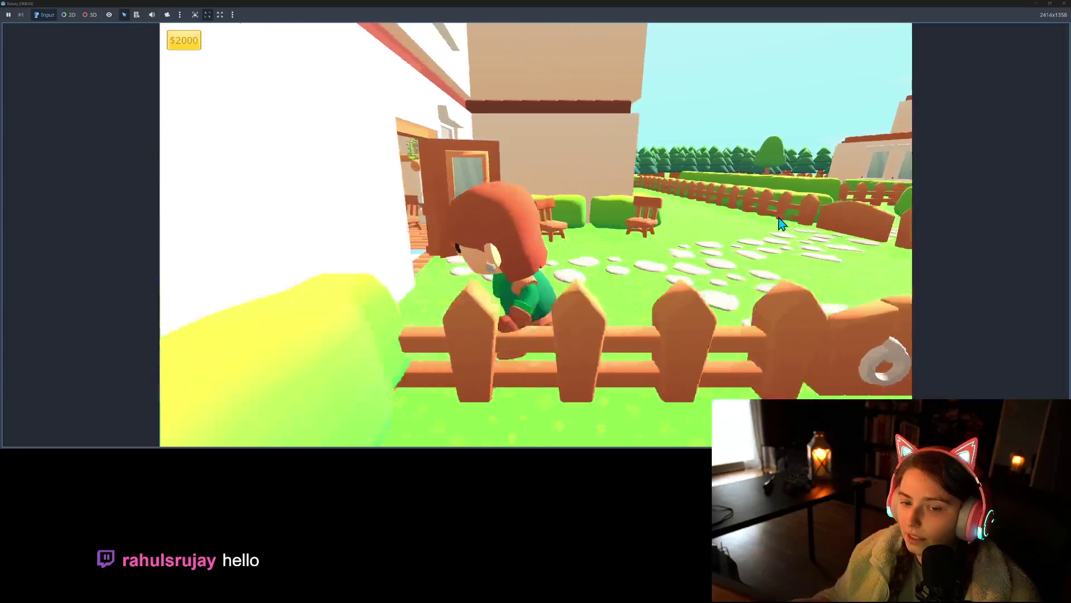
key("w")
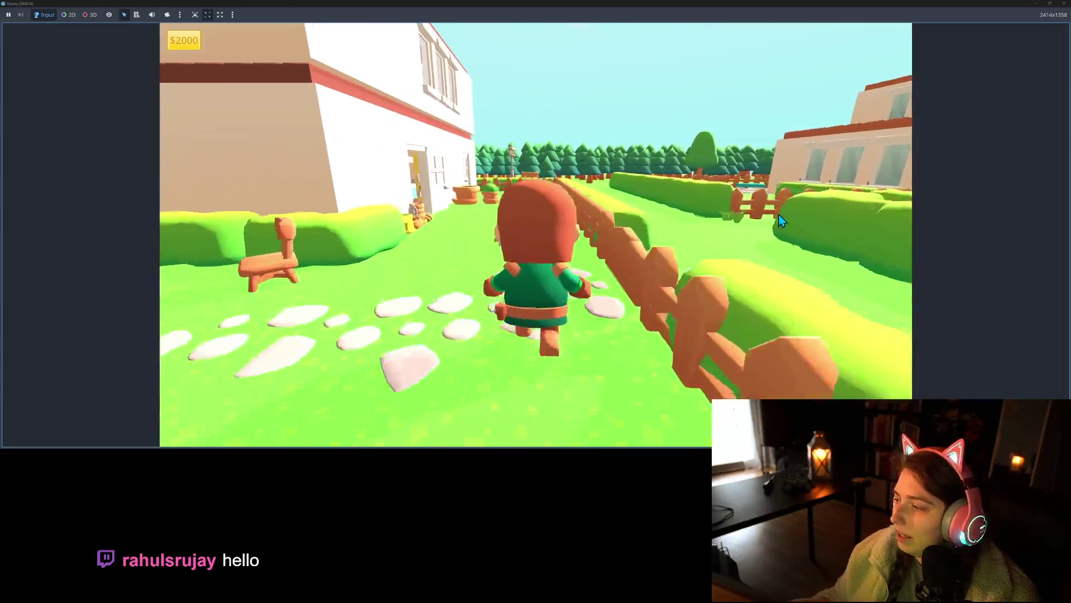
key("w")
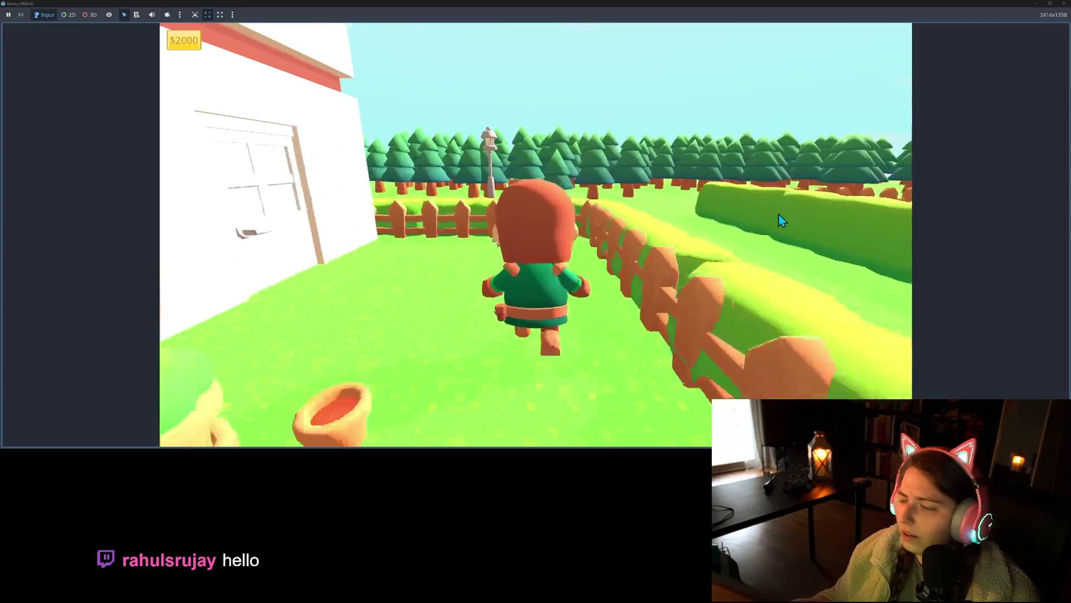
key("w")
Step: Walk the character back and forth between the house and the fence
key("s")
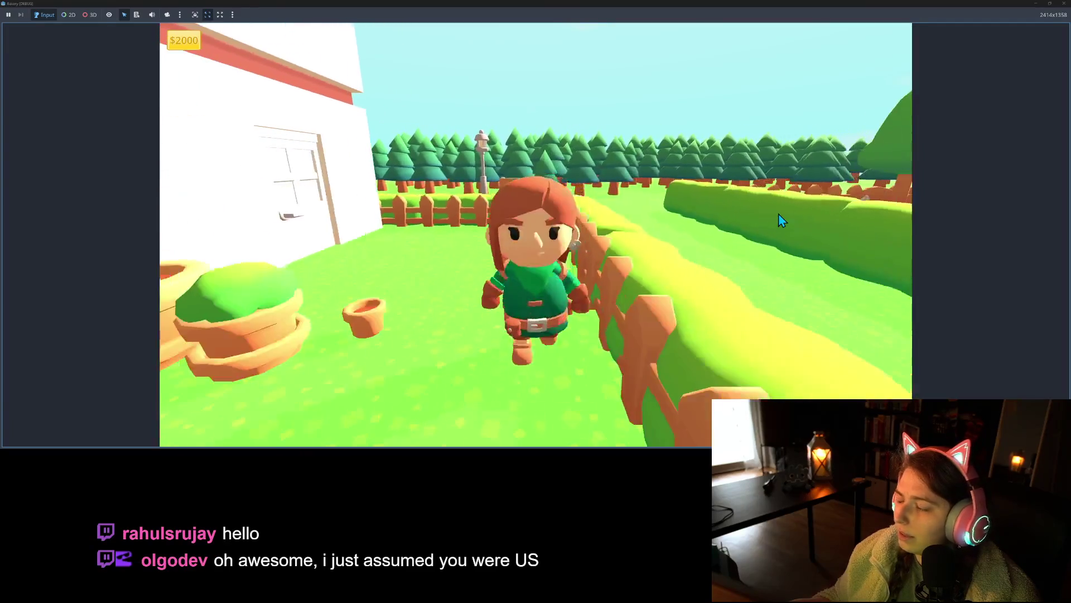
key("w")
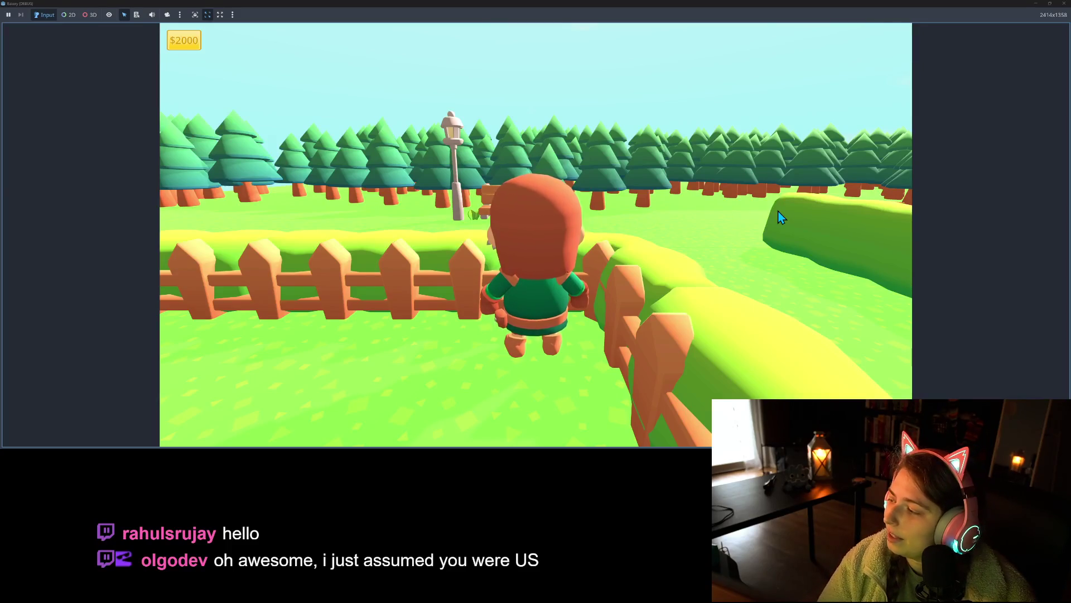
key("s")
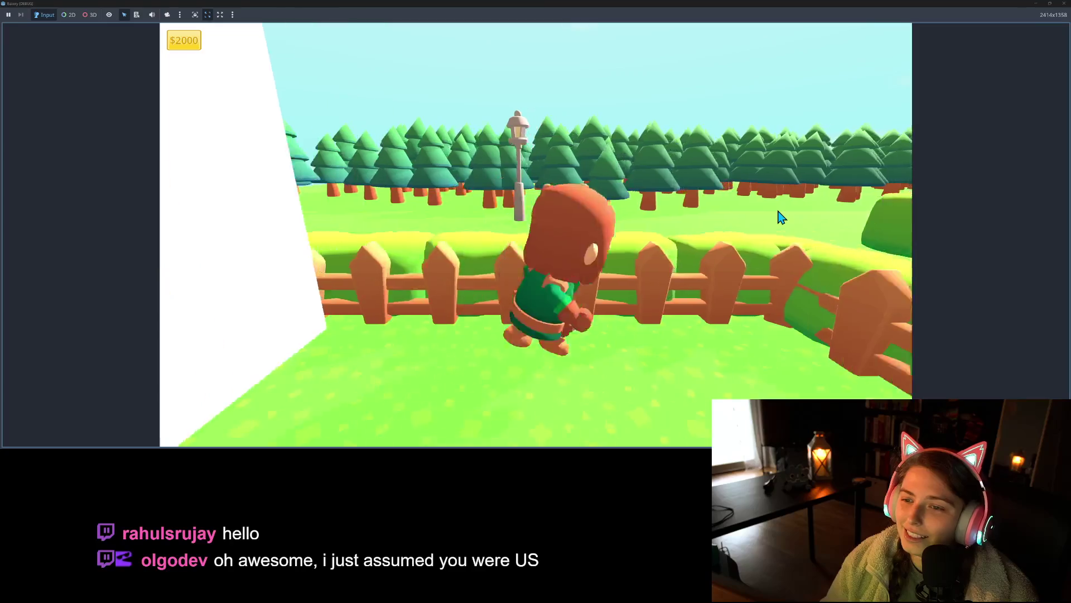
key("w")
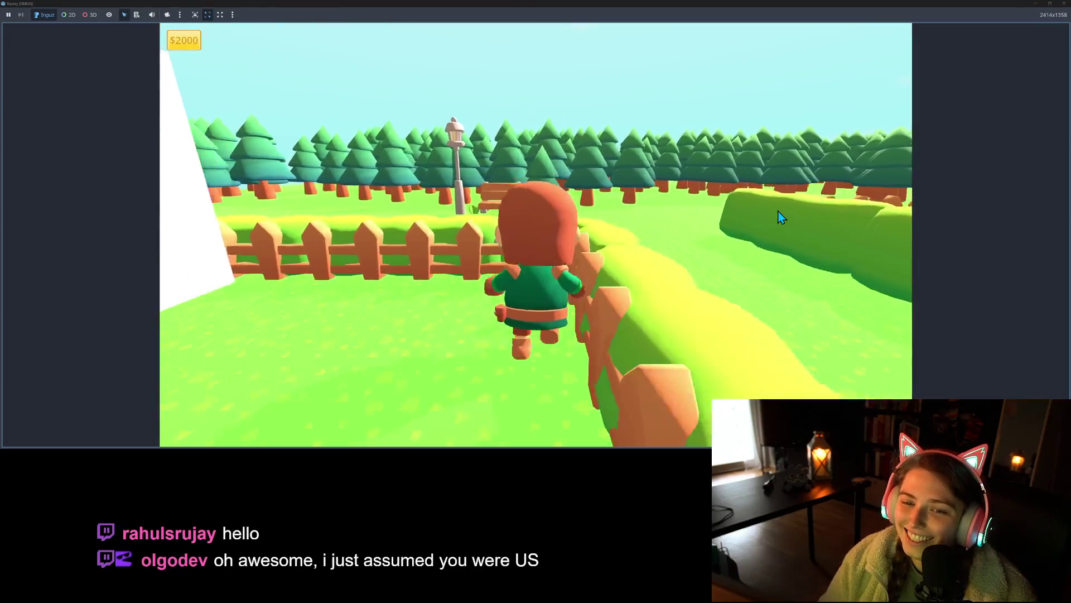
key("a")
key("d")
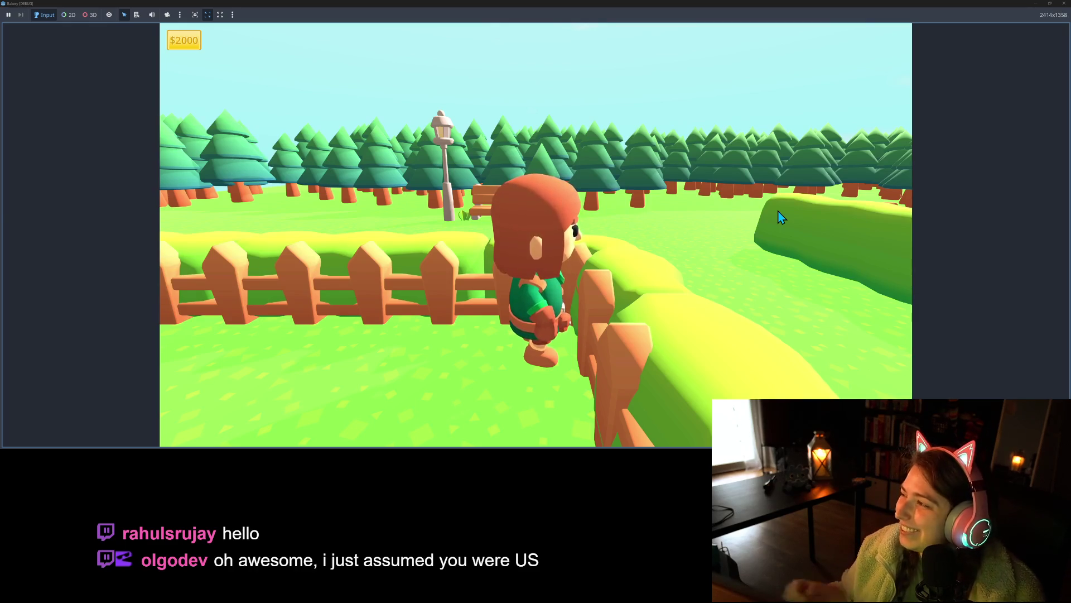
key("s")
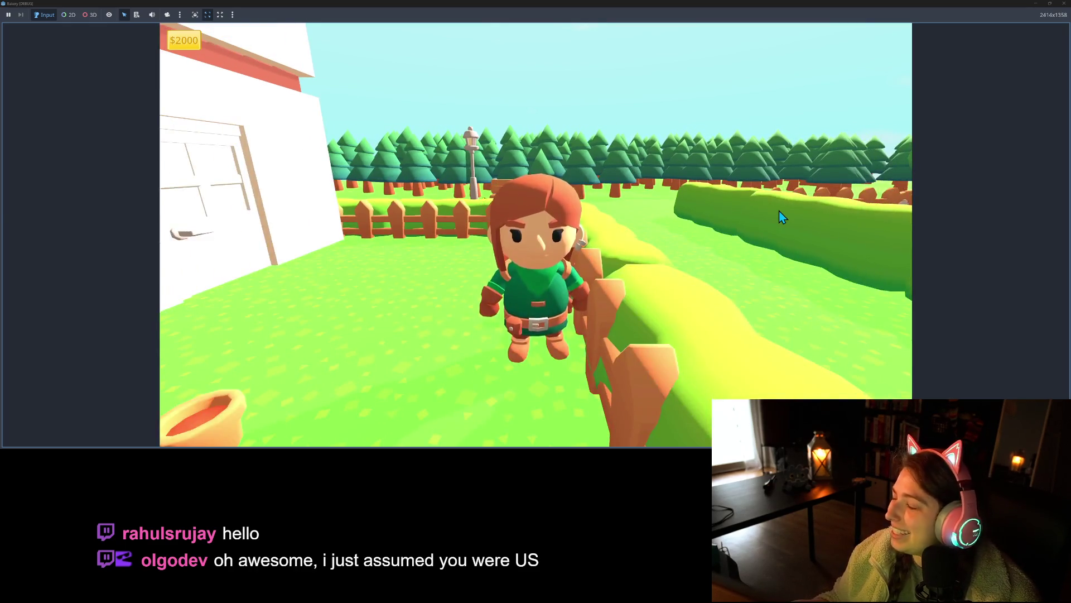
key("w")
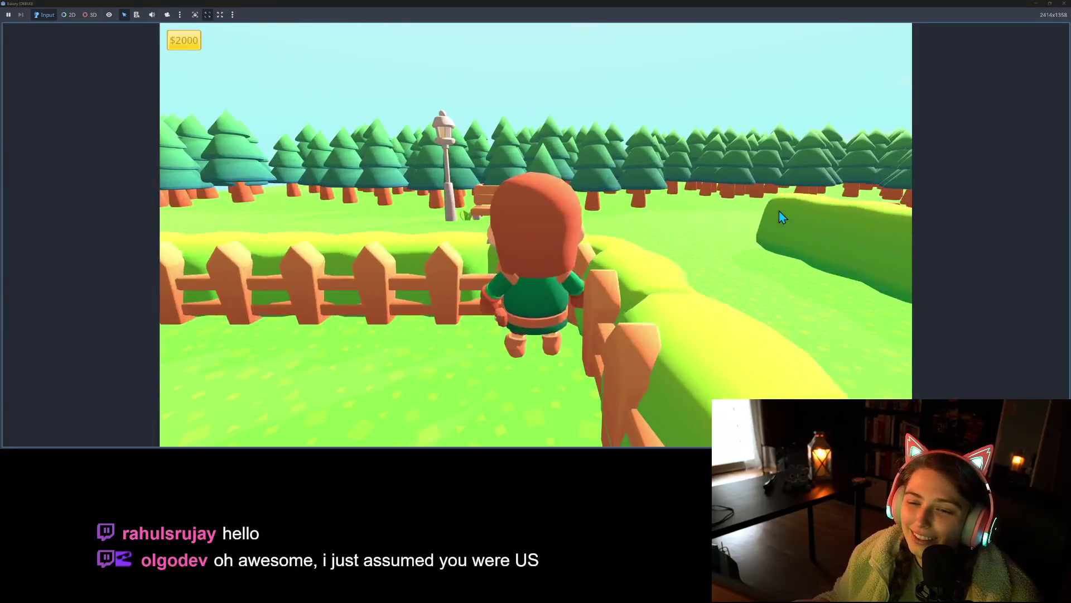
key("s")
key("s")
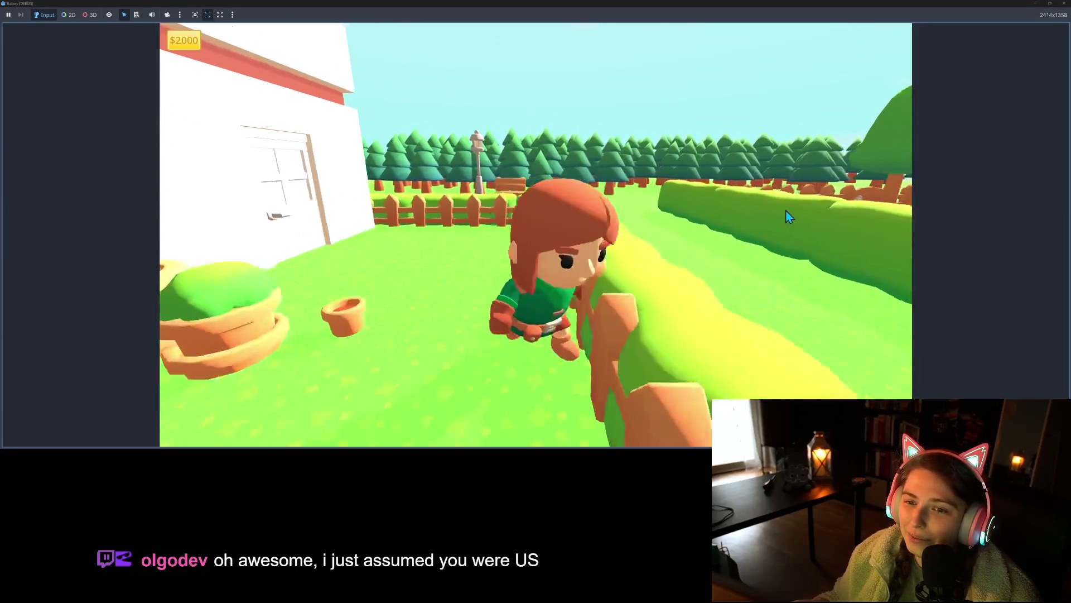
key("w")
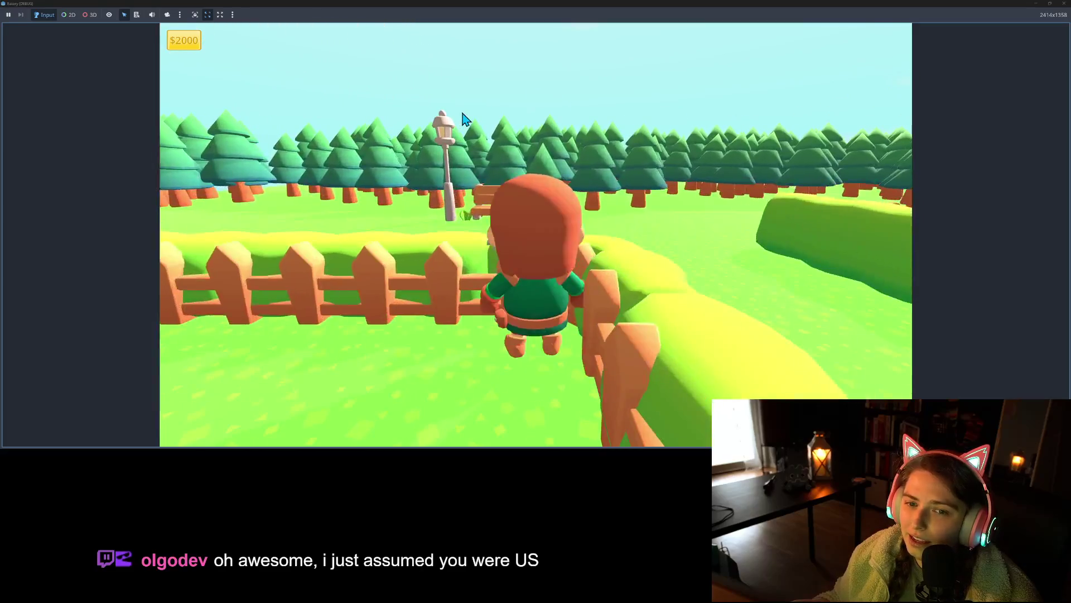
key("s")
key("a")
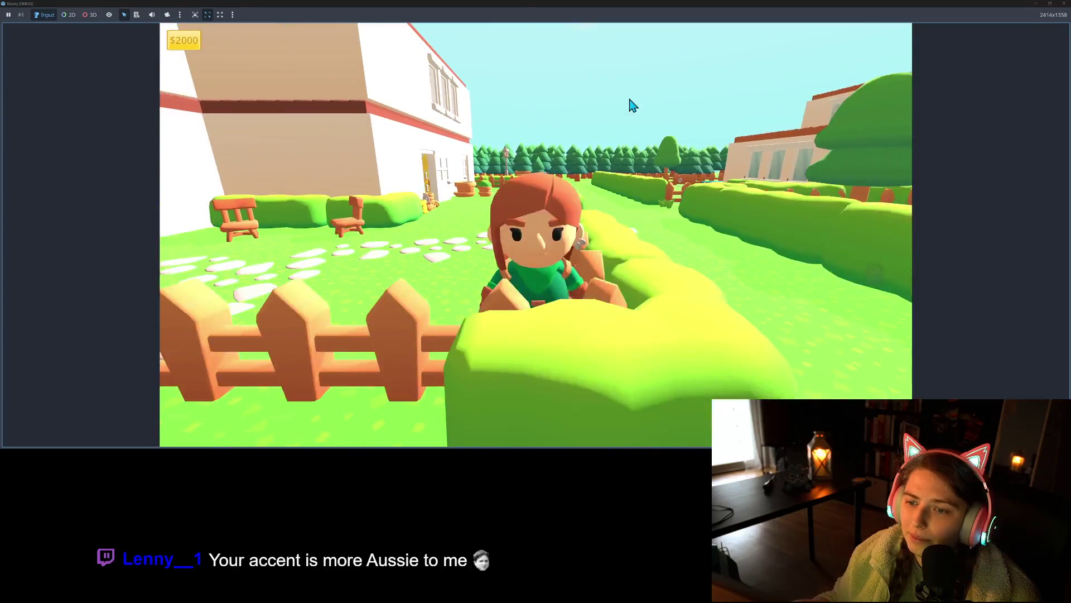
Step: Walk the character left and right along the fence and hedge toward the house
key("w")
key("a")
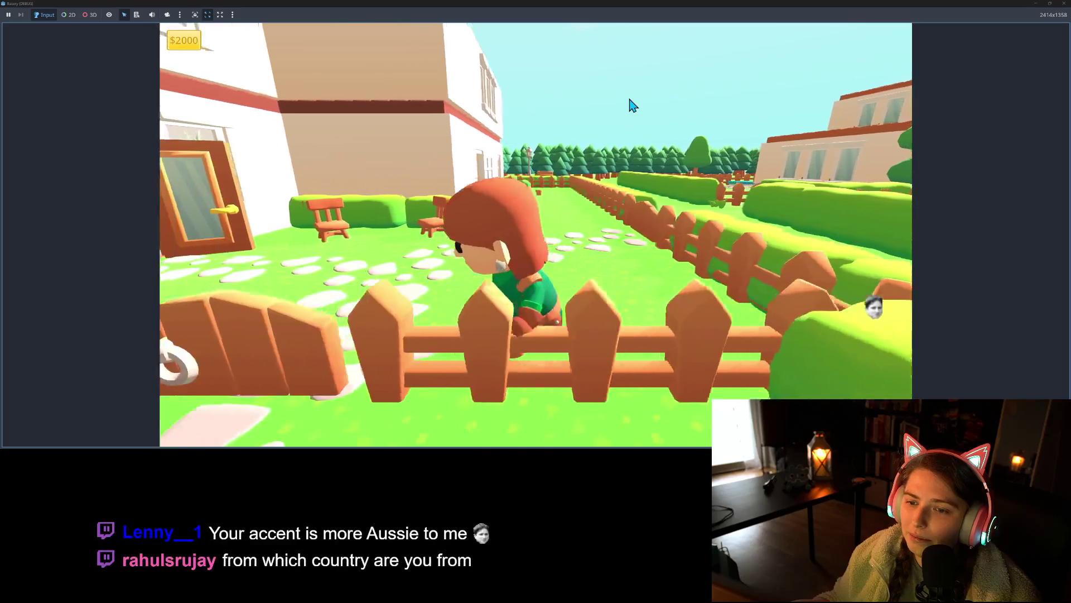
key("w")
key("d")
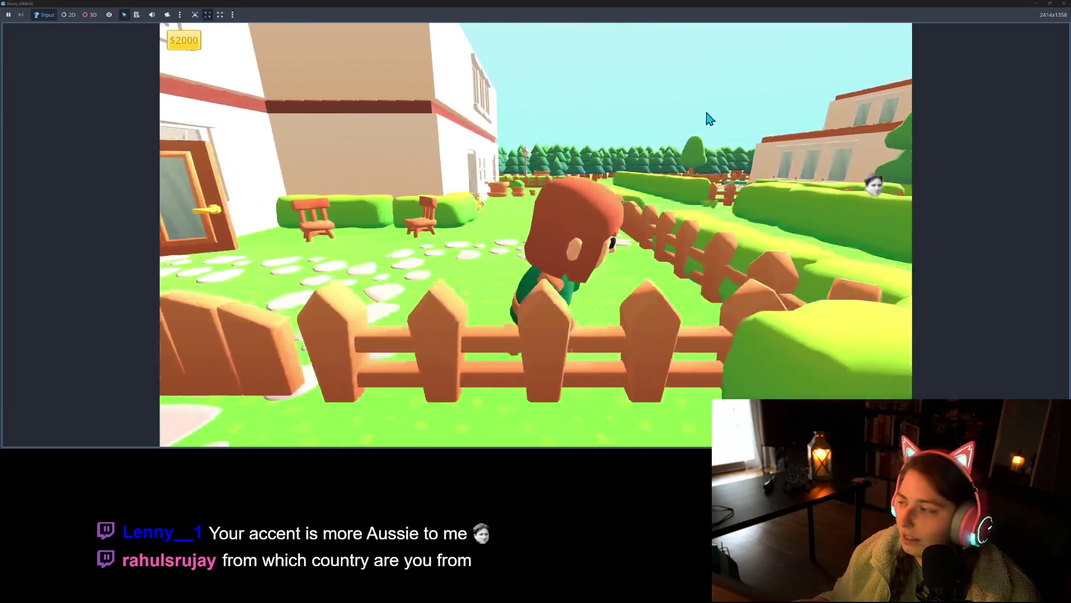
key("w")
key("a")
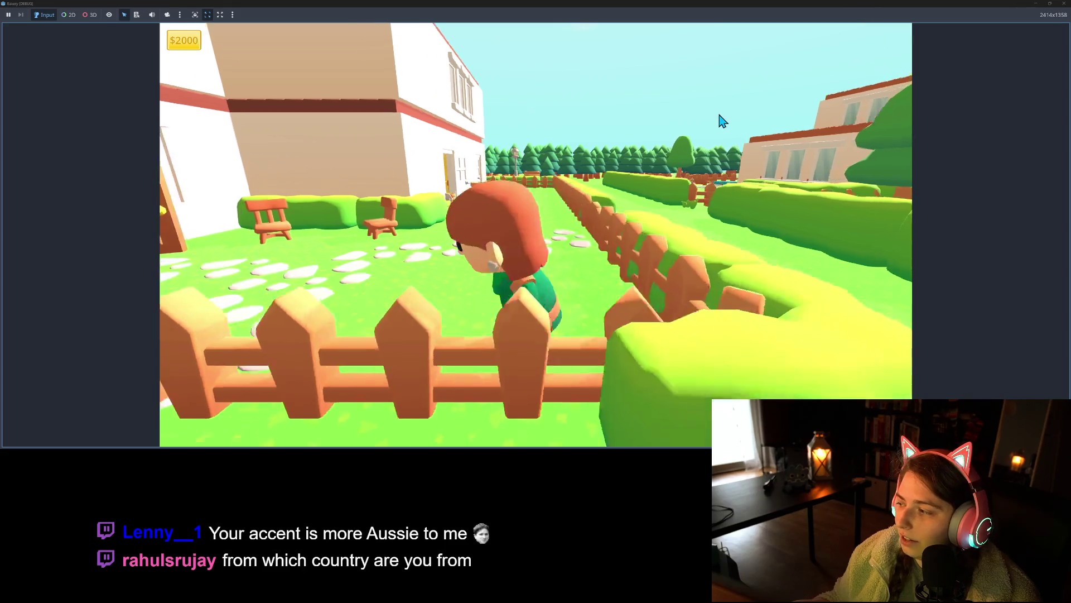
Step: Tour the bakery interior past the checkered table and chair, exit, and leave full screen
key("w")
key("w")
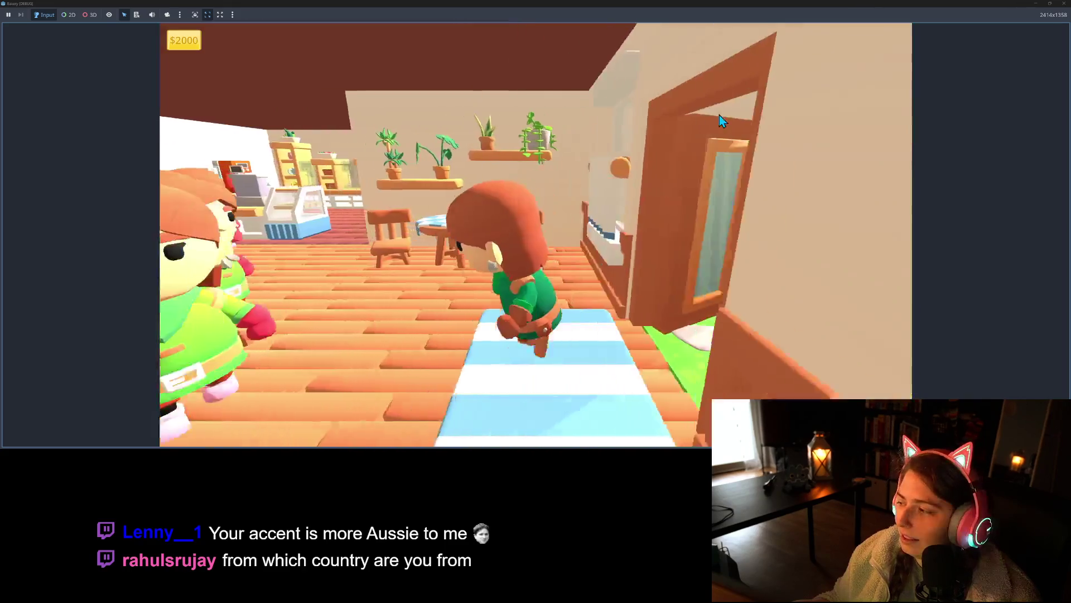
key("w")
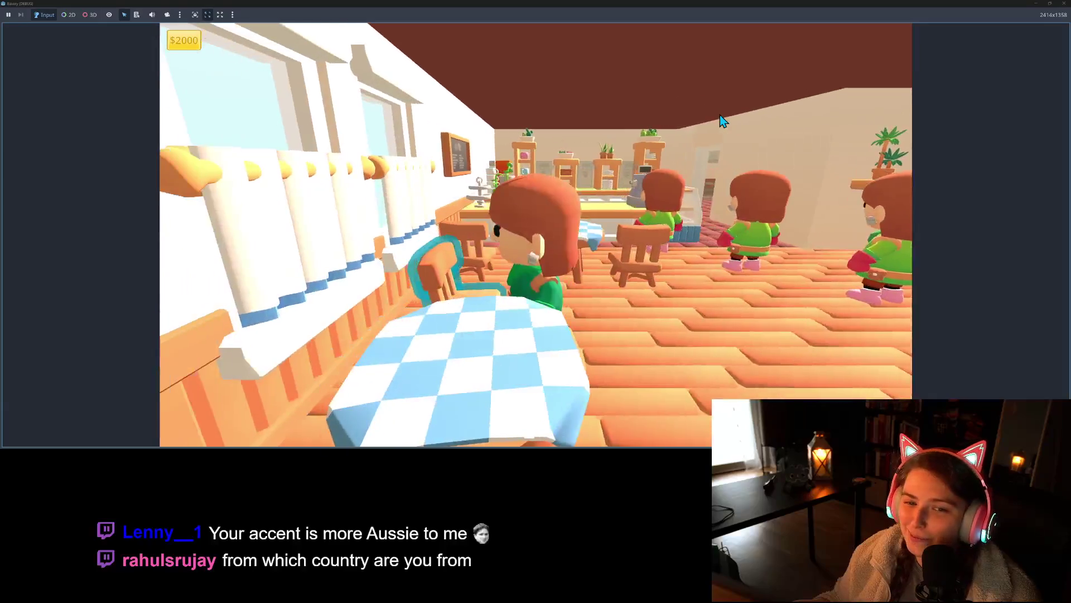
key("w")
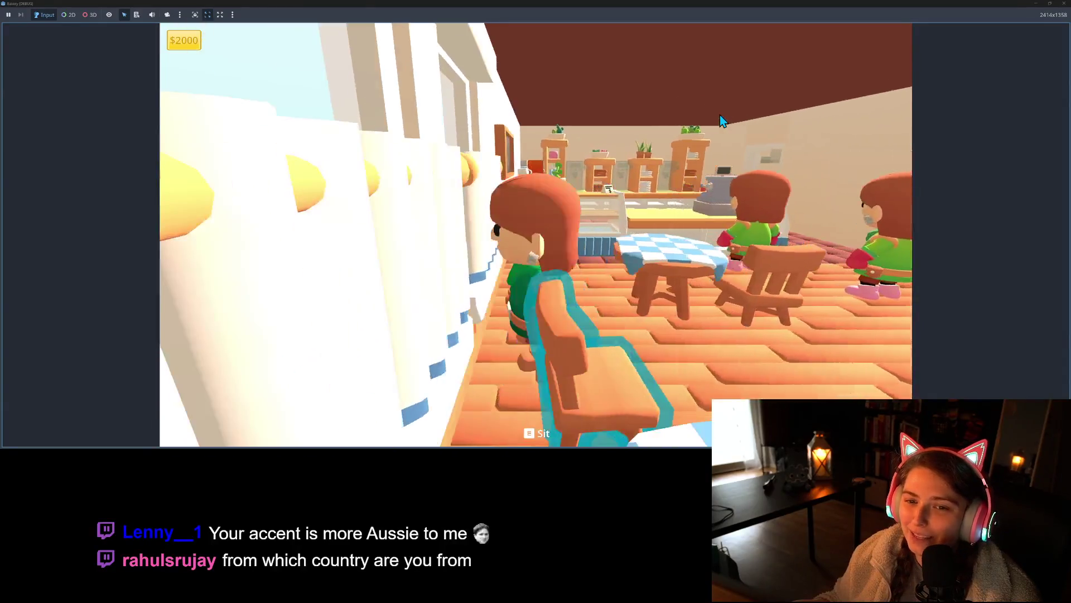
key("w")
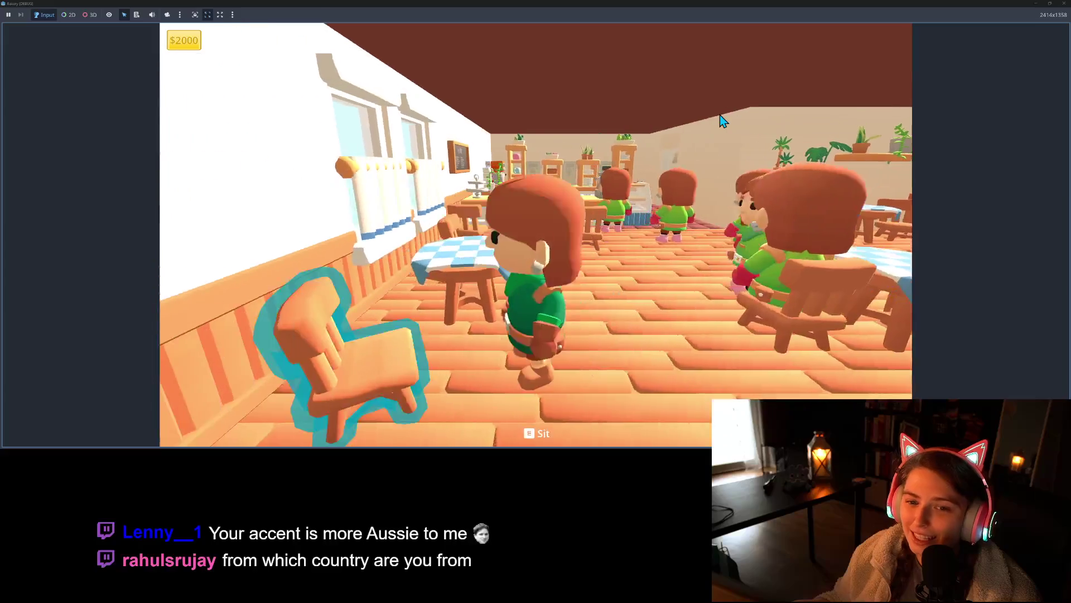
key("w")
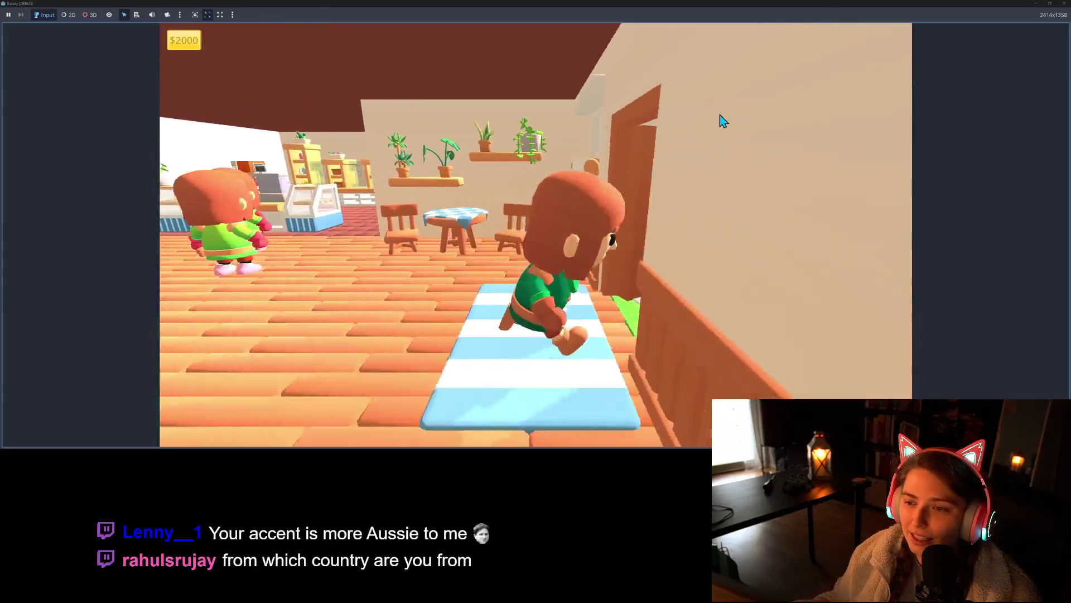
key("w")
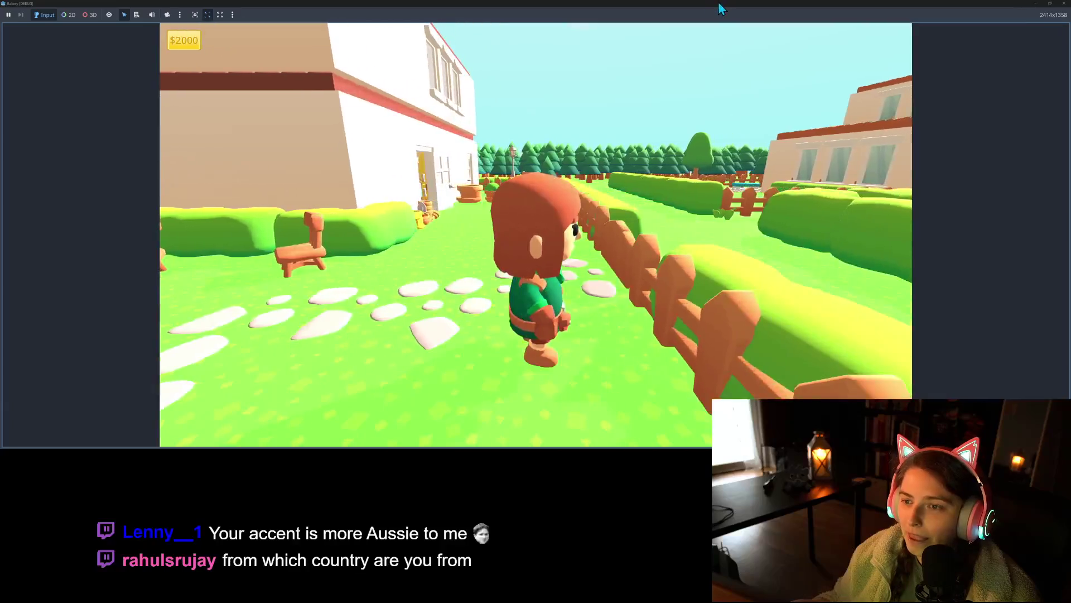
double_click(718, 2)
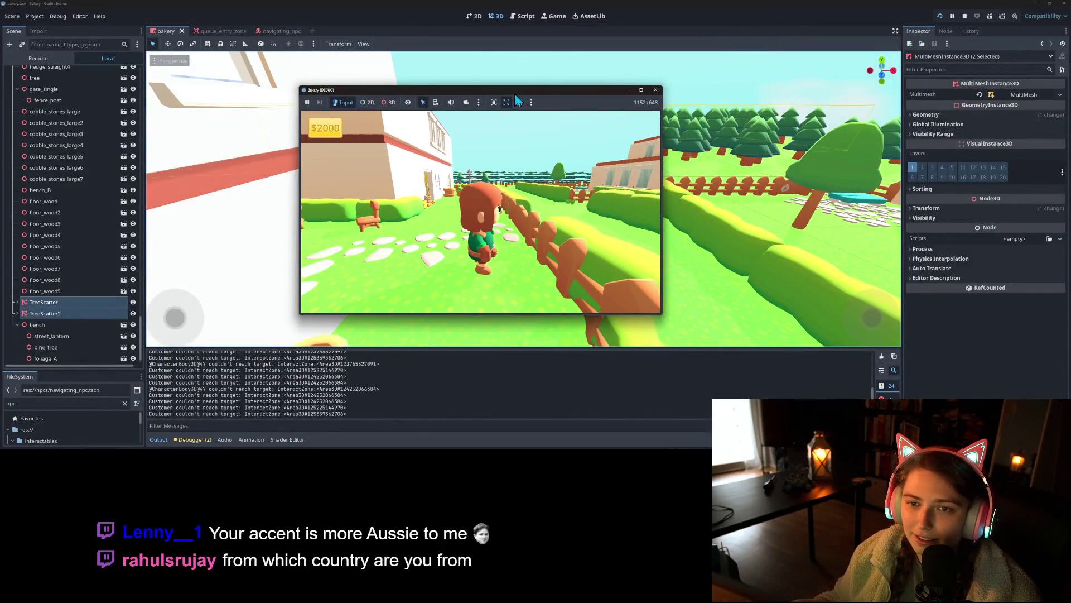
Step: Tile the game window on the left half and the editor on the right
key("super+Left")
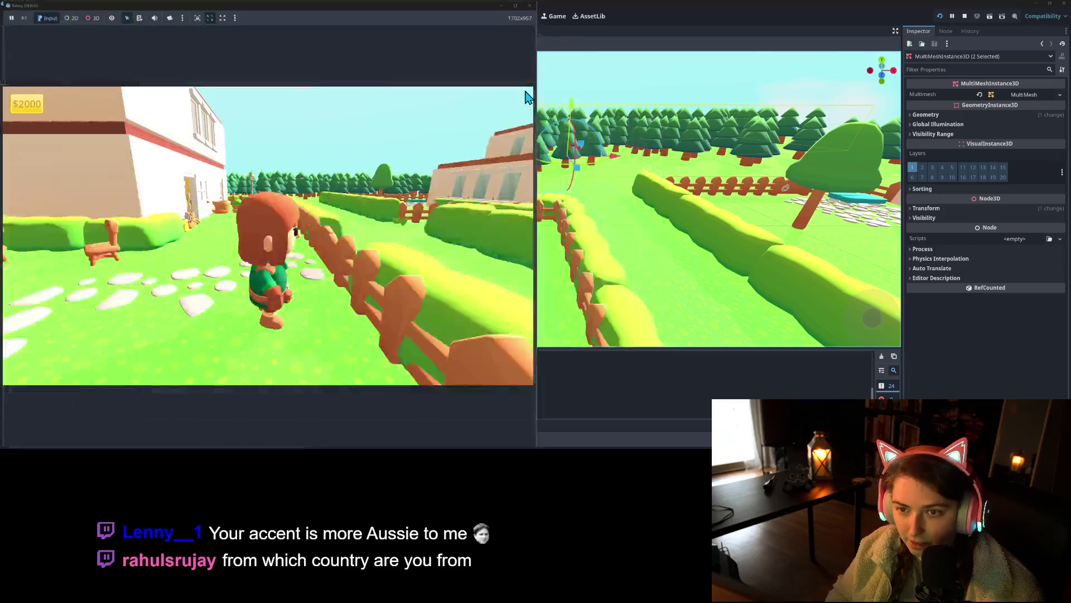
left_click(645, 106)
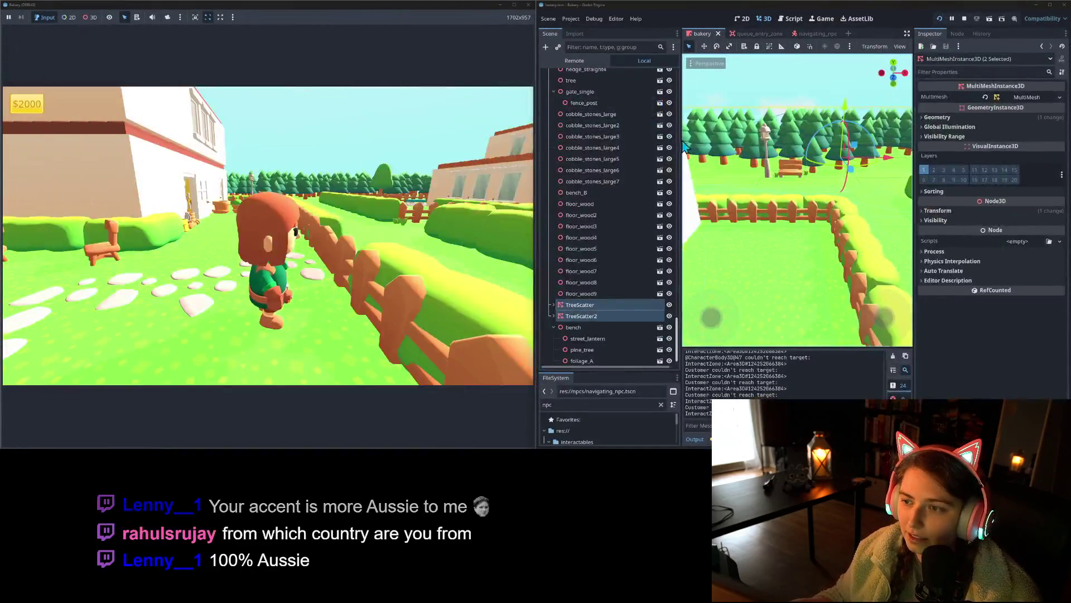
scroll(600, 195, "up", 15)
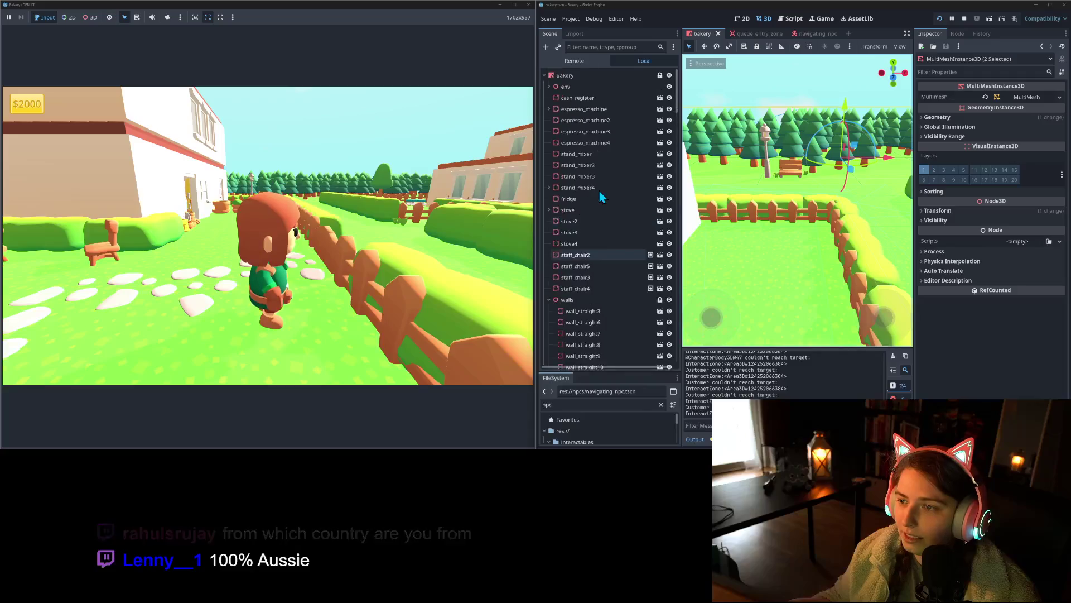
Step: Select env > WorldEnvironment and expand its sky material's shader parameters
left_click(549, 86)
left_click(587, 98)
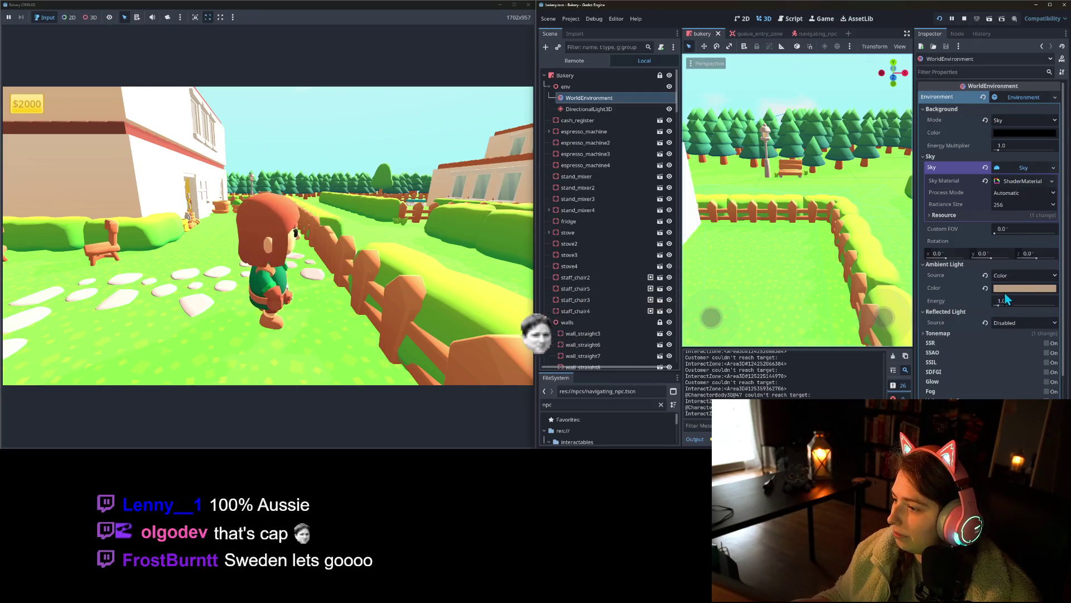
scroll(958, 323, "down", 3)
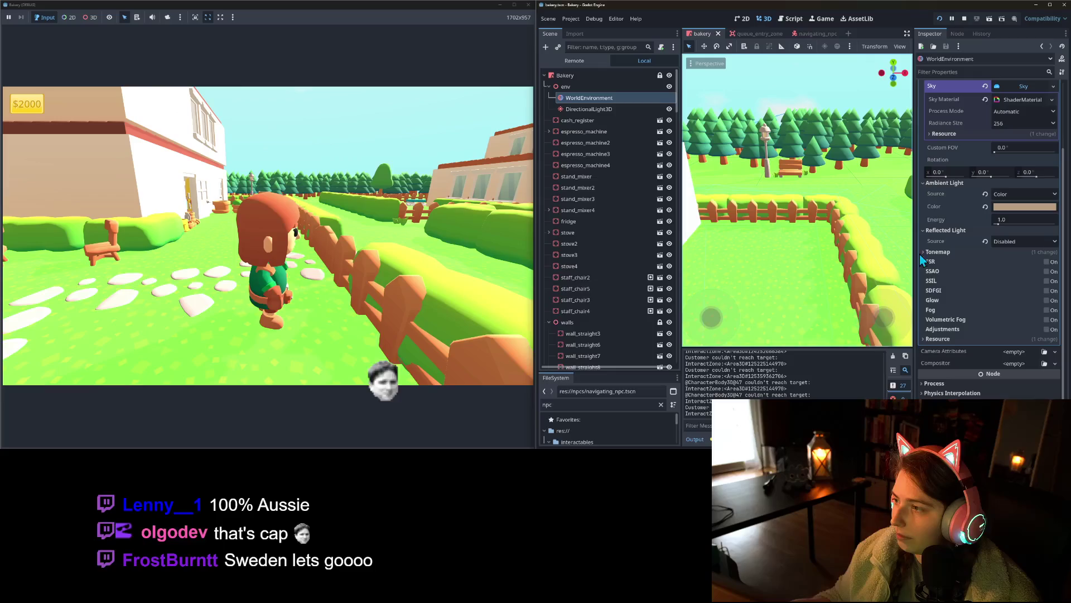
scroll(972, 319, "up", 3)
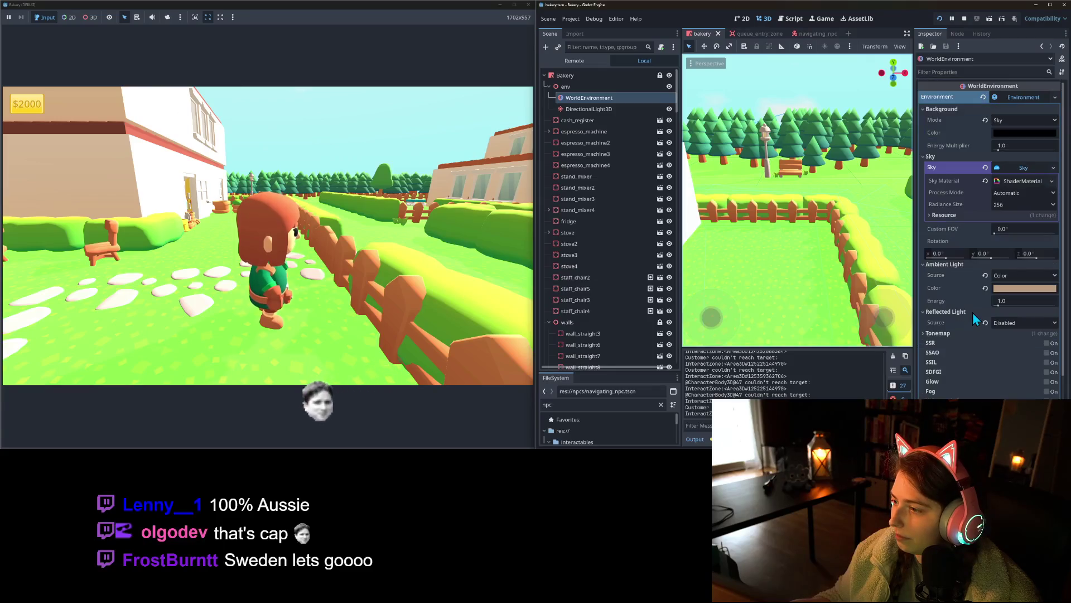
left_click(1022, 182)
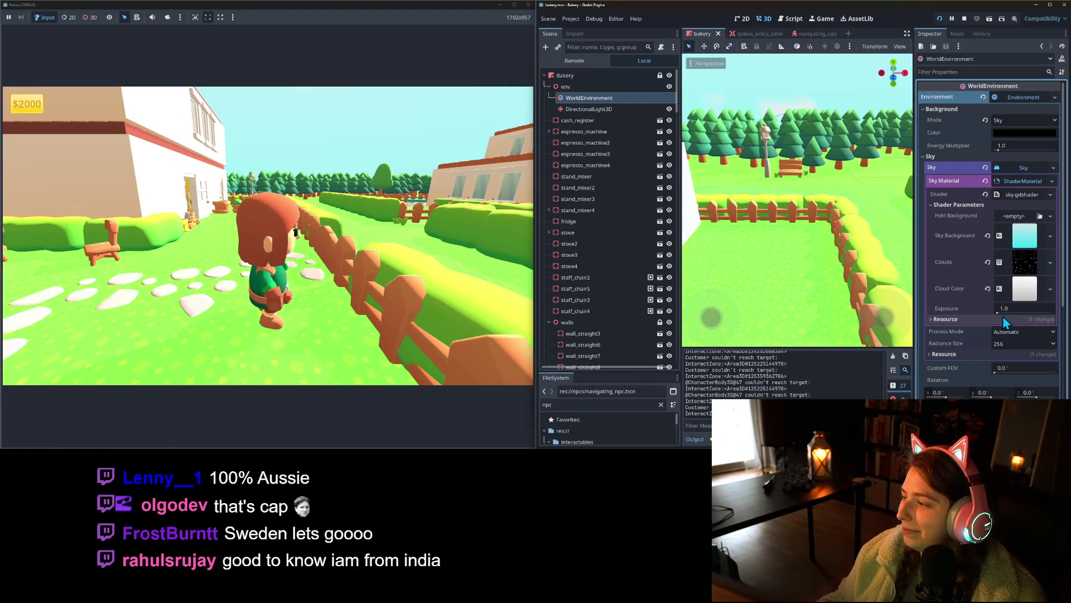
Step: Darken the sky background gradient's right cyan stop and add a new point near that end
left_click(1028, 240)
scroll(984, 329, "down", 2)
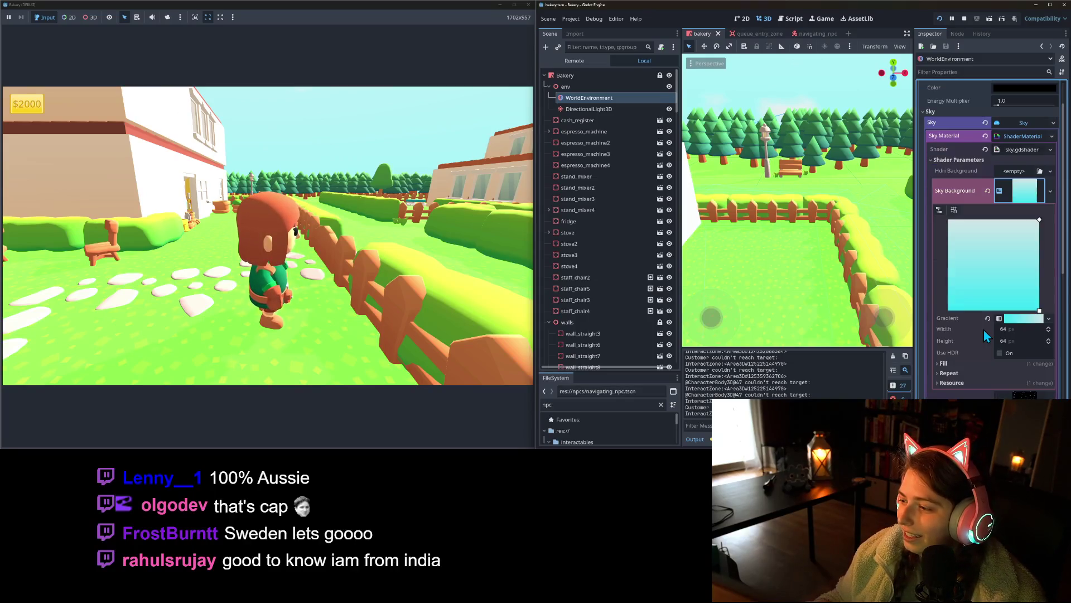
left_click(1013, 322)
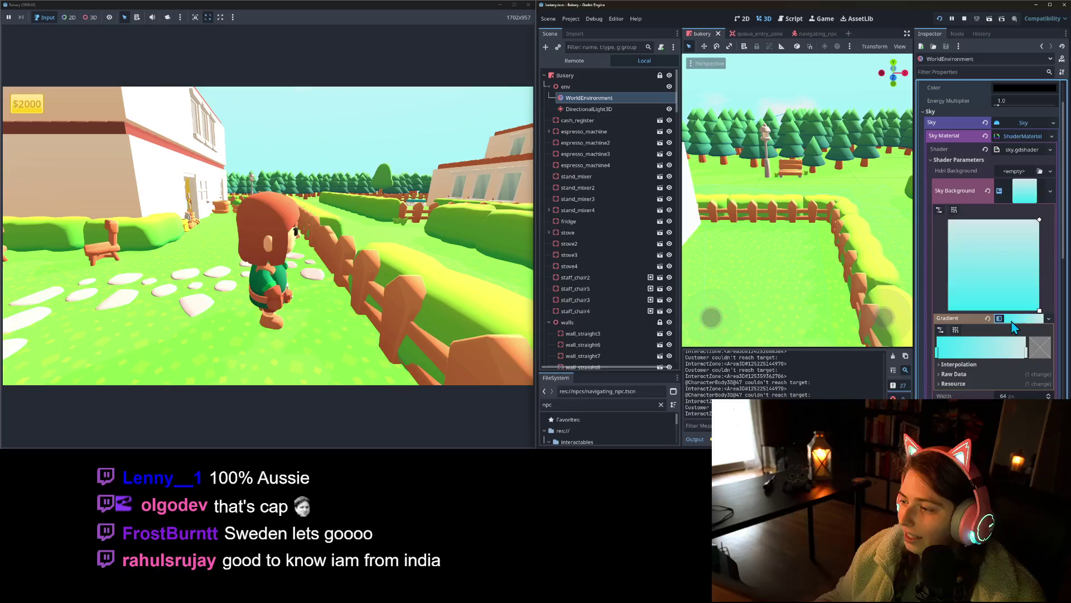
left_click(1049, 353)
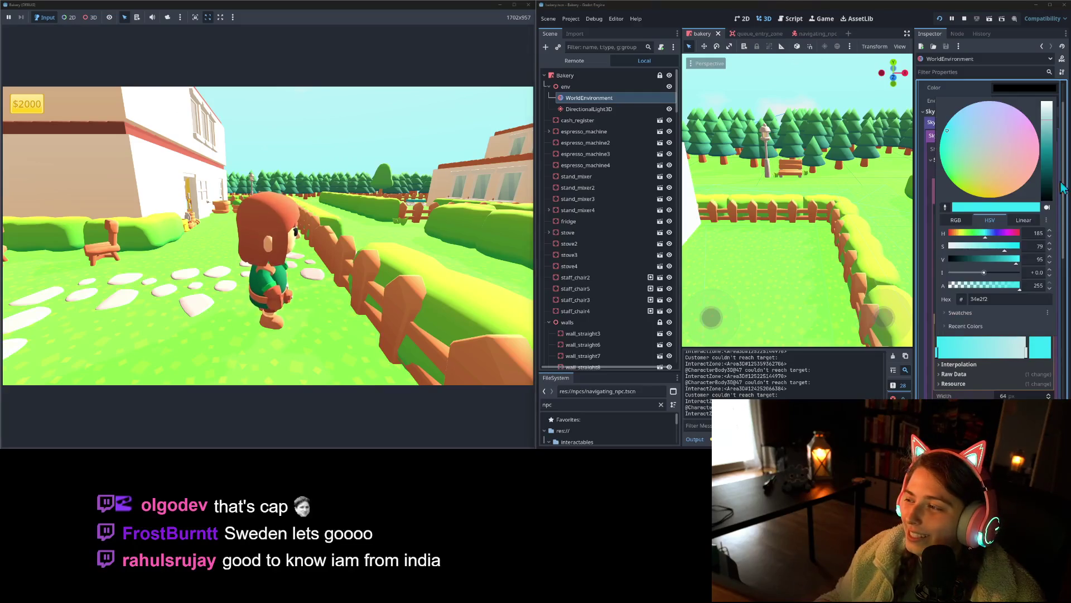
left_click_drag(1050, 124, 1050, 131)
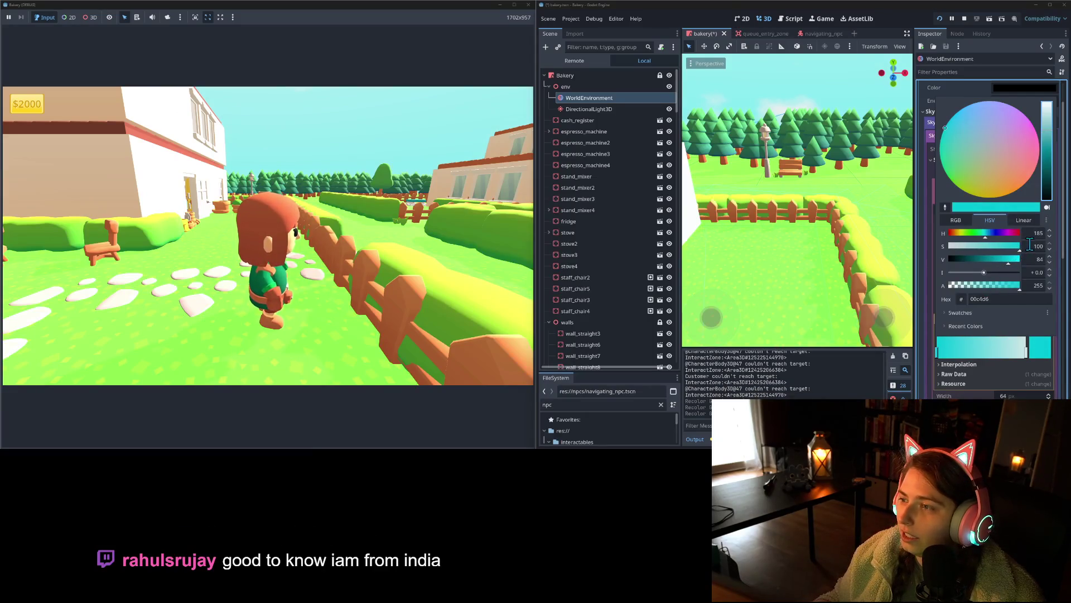
left_click(919, 333)
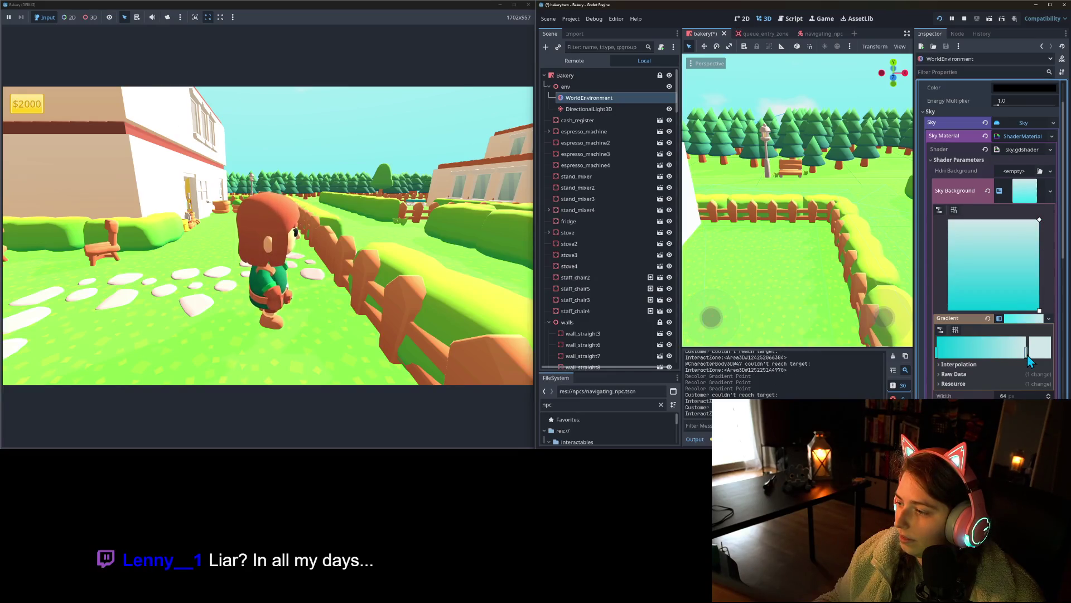
left_click(993, 353)
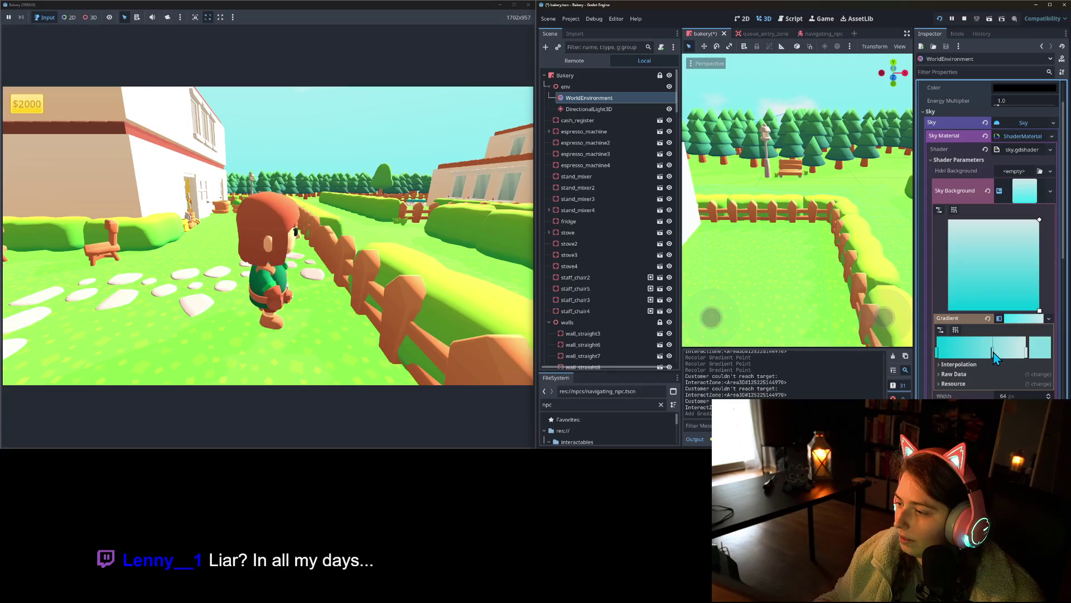
left_click_drag(995, 355, 1017, 355)
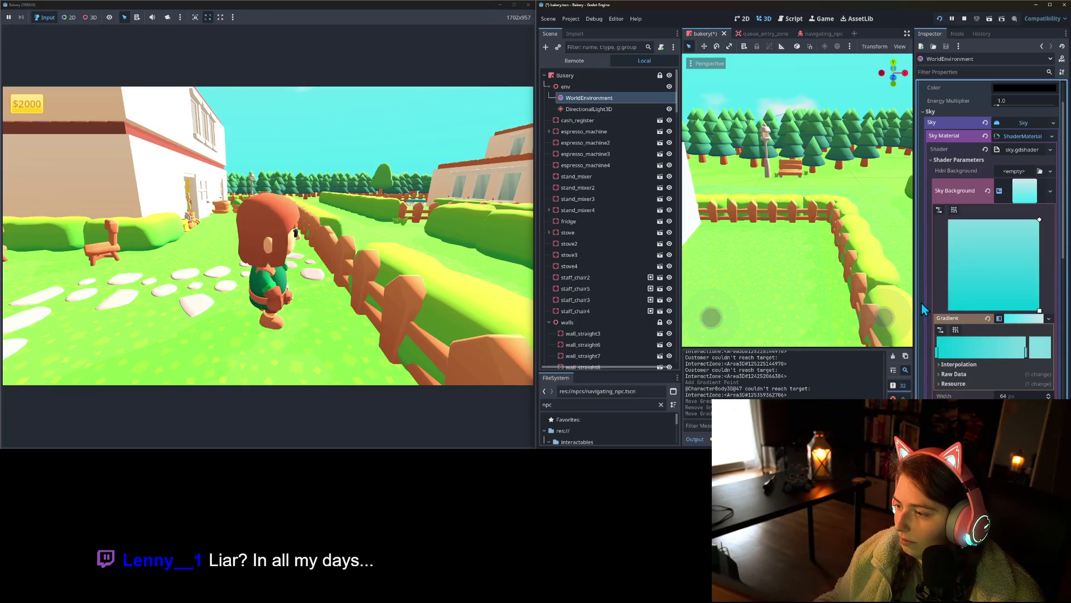
Step: Walk the character along the path toward the fence to preview the new sky colours
left_click(1023, 196)
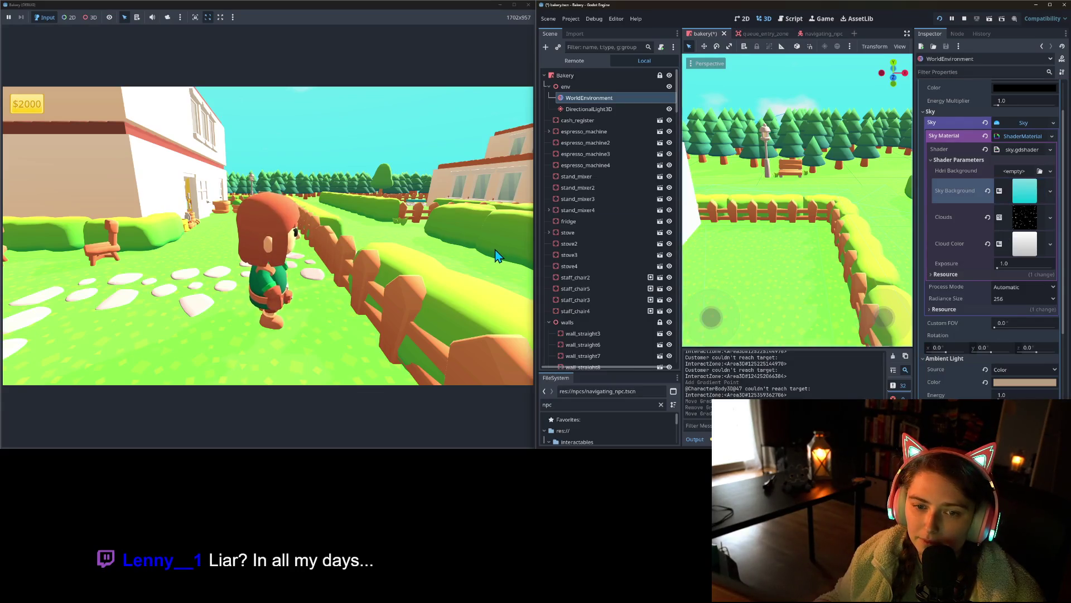
key("s")
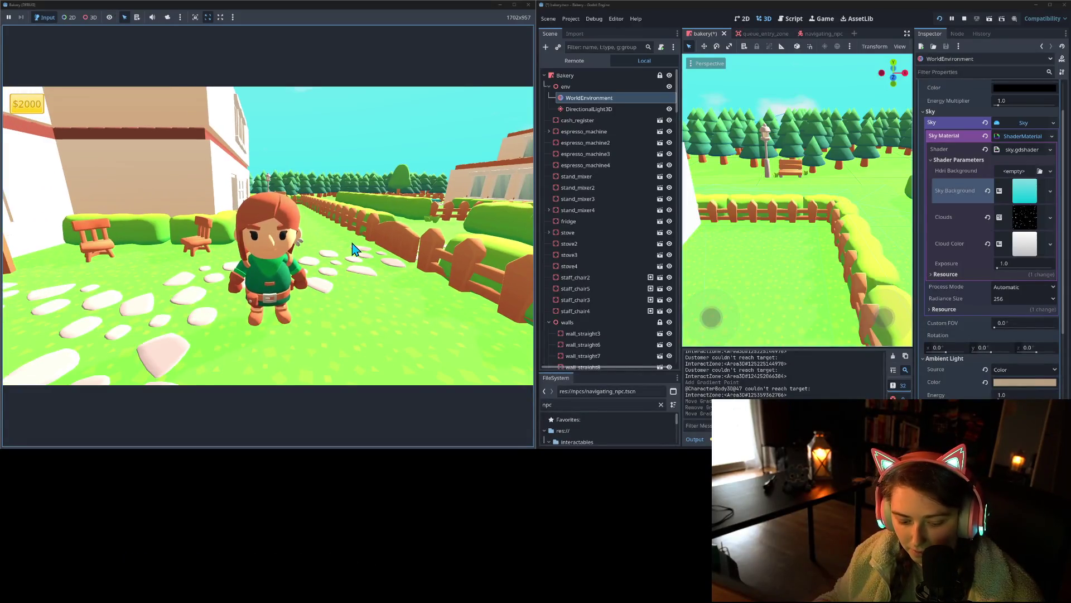
key("d")
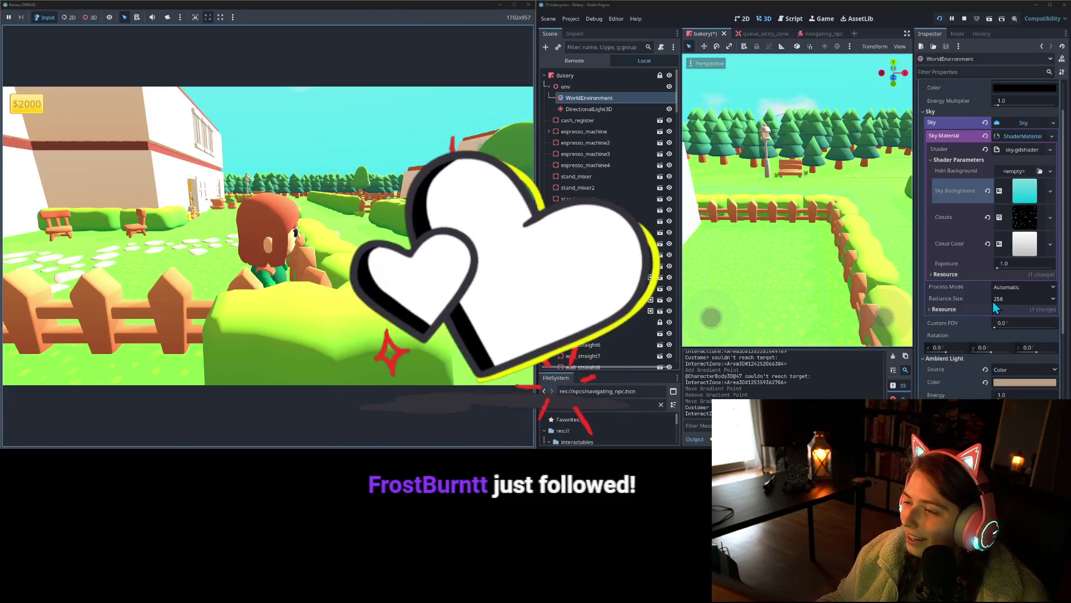
left_click(1024, 192)
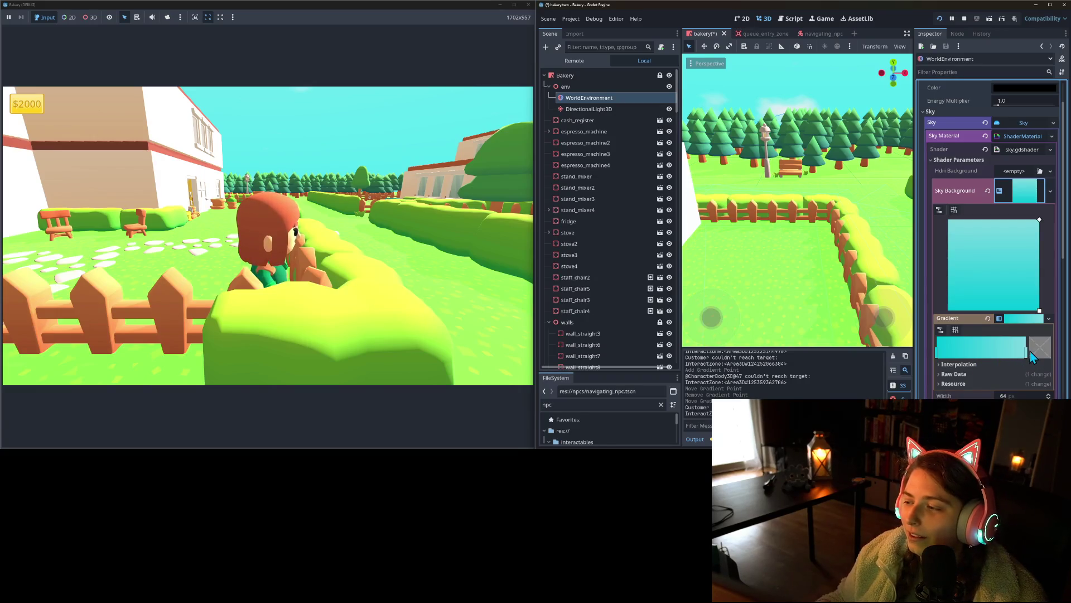
Step: Slide the right gradient stop leftward, then check the sky by walking in-game
left_click_drag(1025, 352, 992, 356)
left_click(1016, 355)
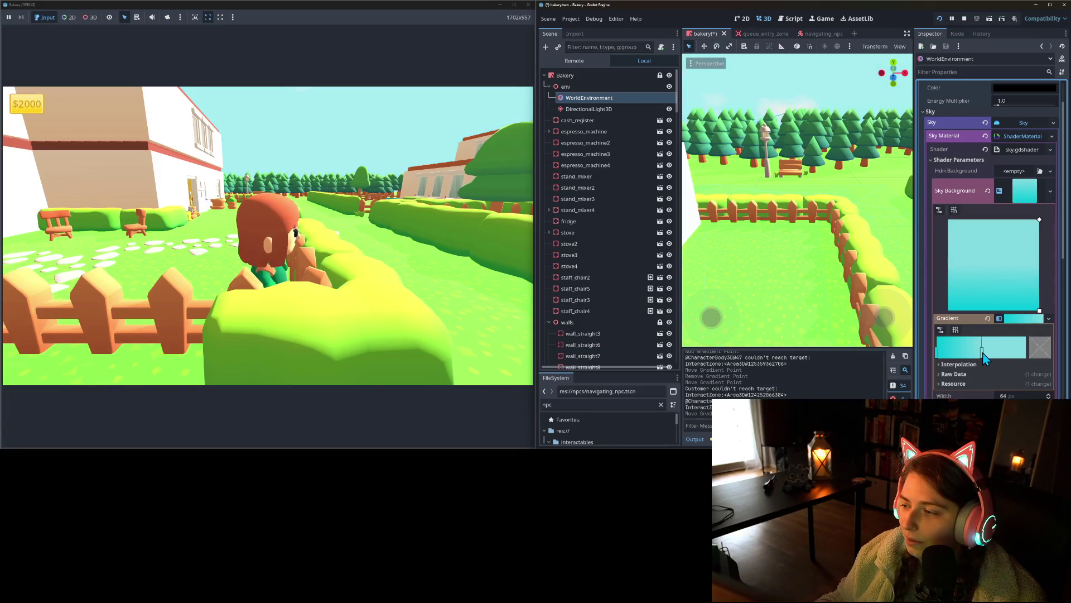
left_click_drag(1005, 357, 1008, 358)
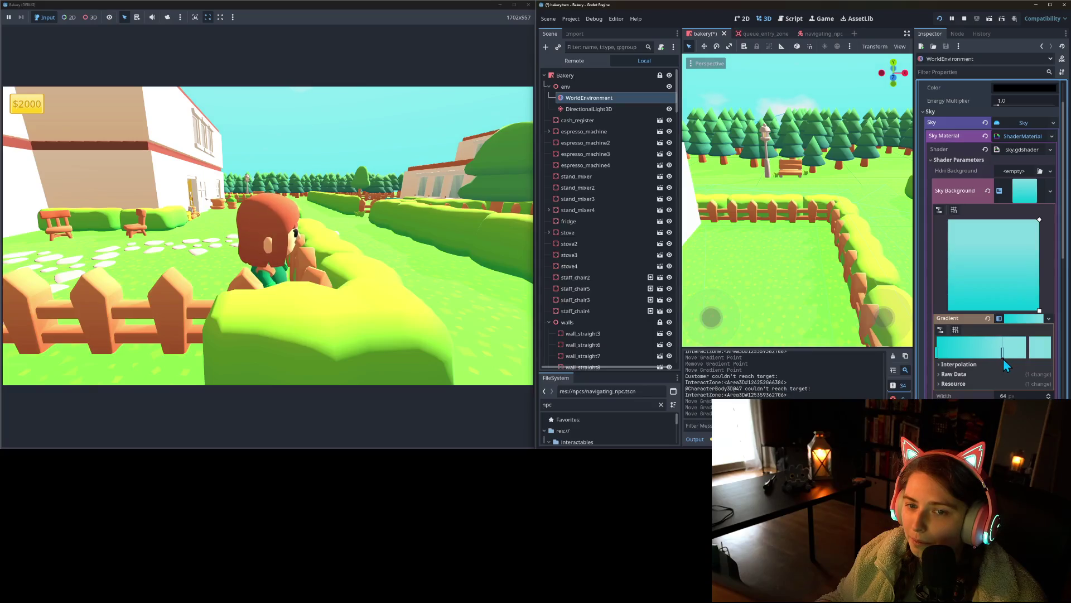
left_click(394, 236)
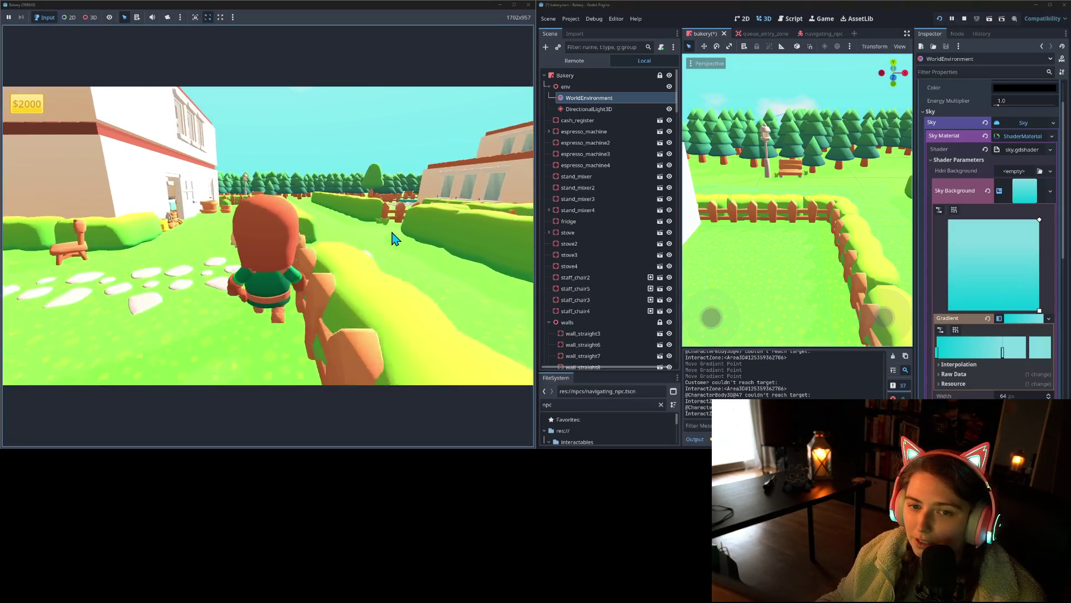
key("w")
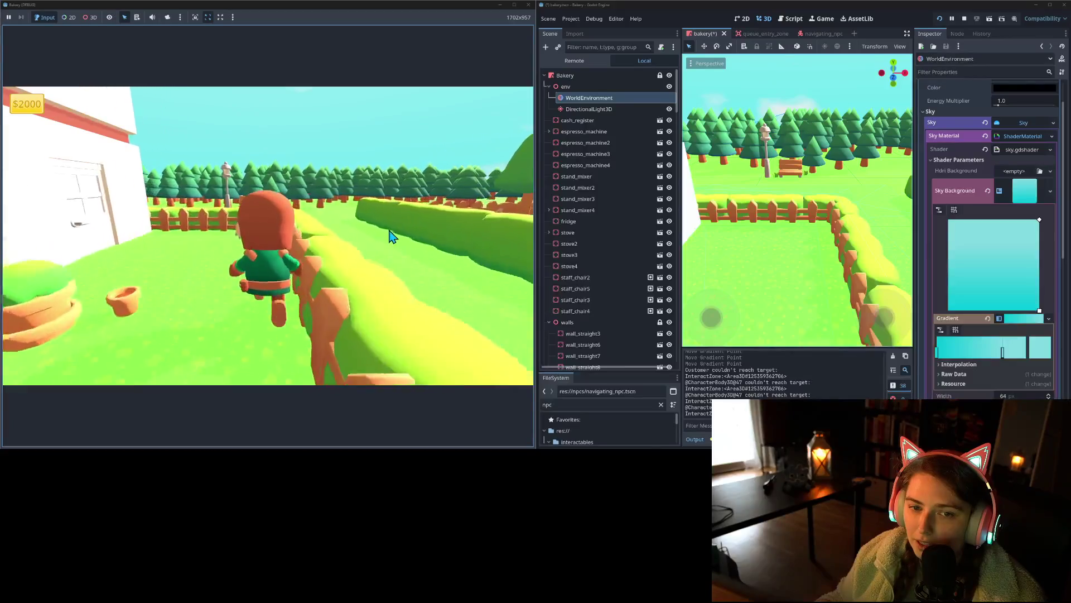
key("s")
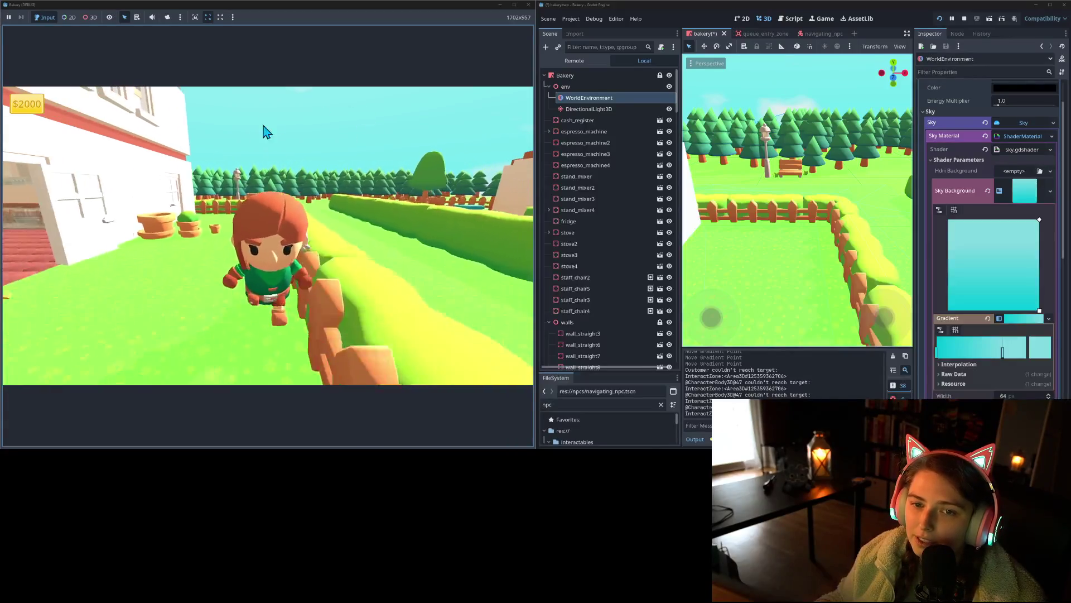
key("s")
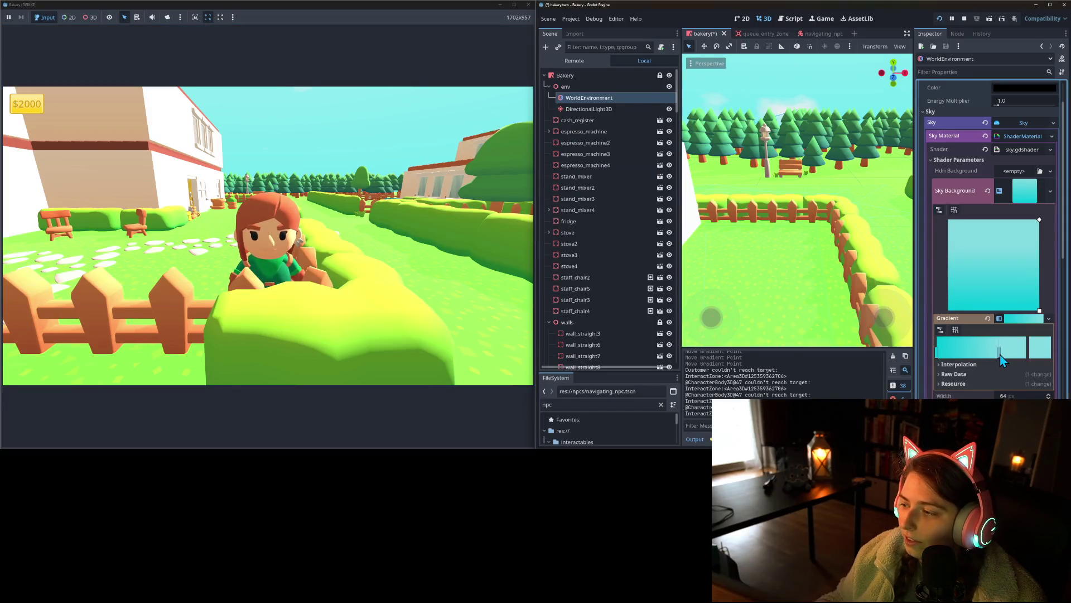
Step: Move the middle gradient point left and shift the left stop slightly right
left_click_drag(1003, 352, 955, 354)
left_click(939, 354)
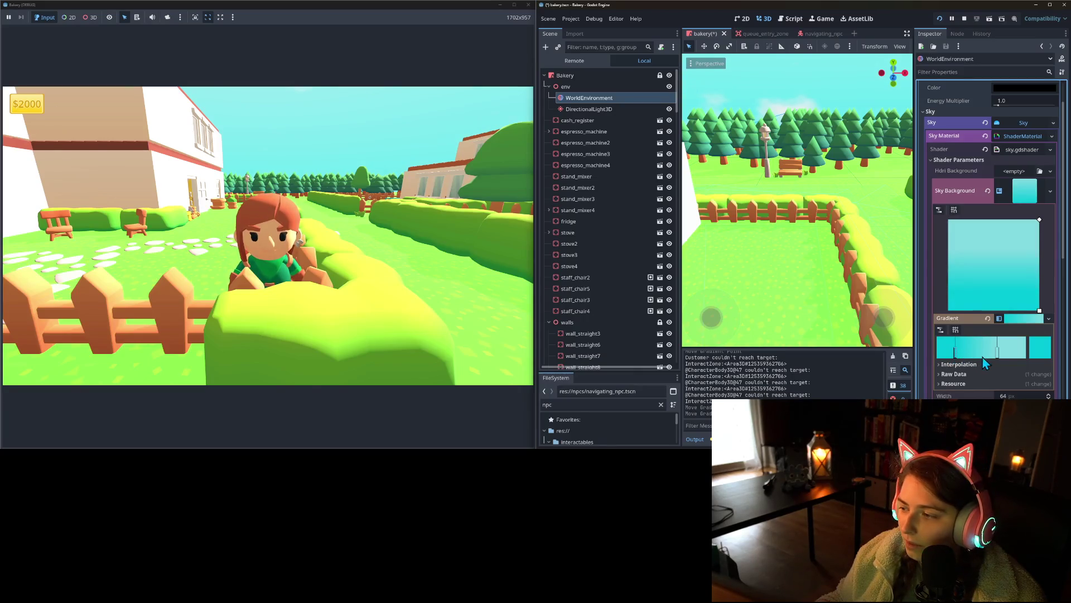
left_click_drag(998, 354, 995, 356)
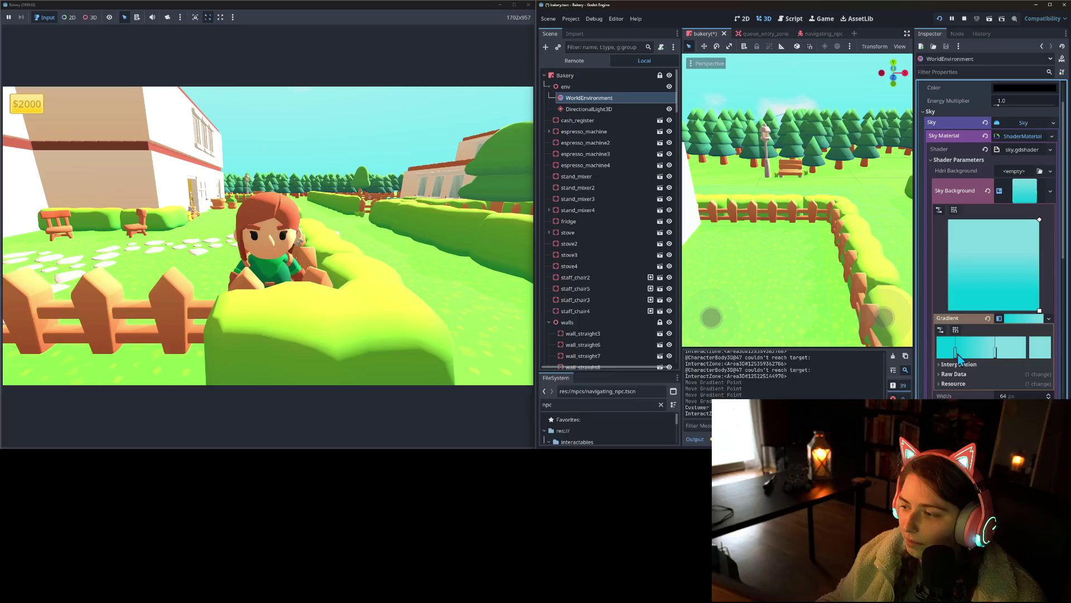
left_click_drag(956, 350, 965, 355)
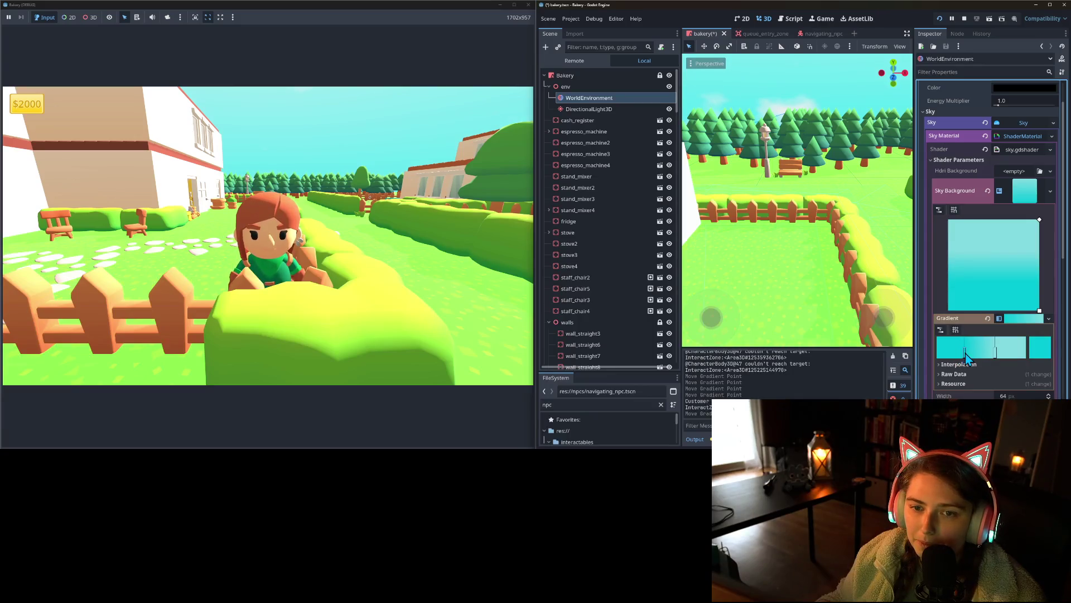
left_click(422, 178)
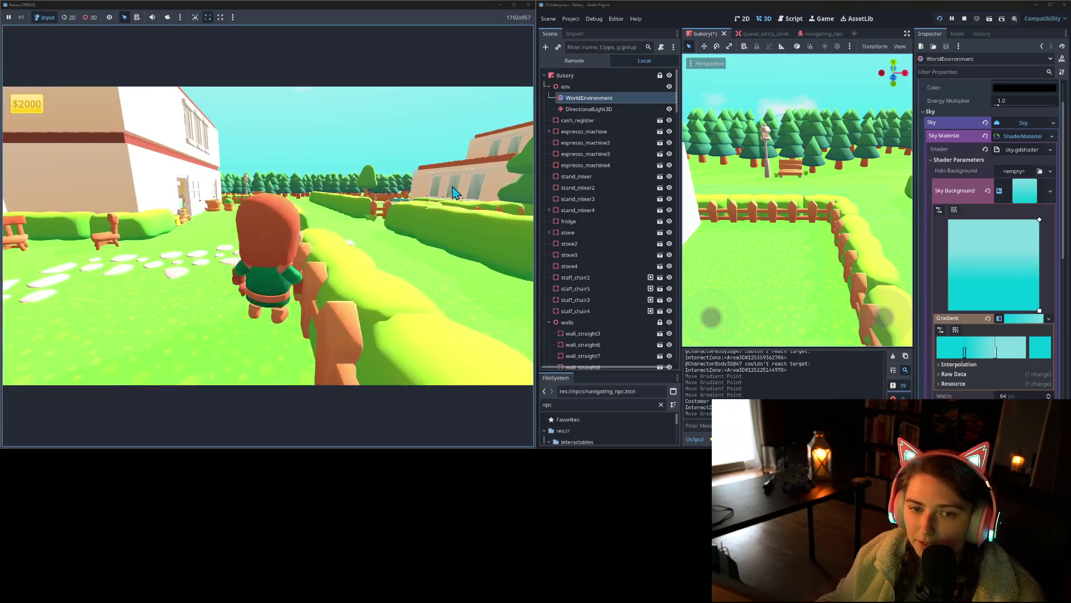
Step: Move the cloud ramp's dark point left, delete its extra point, then maximise the running game
left_click(1021, 195)
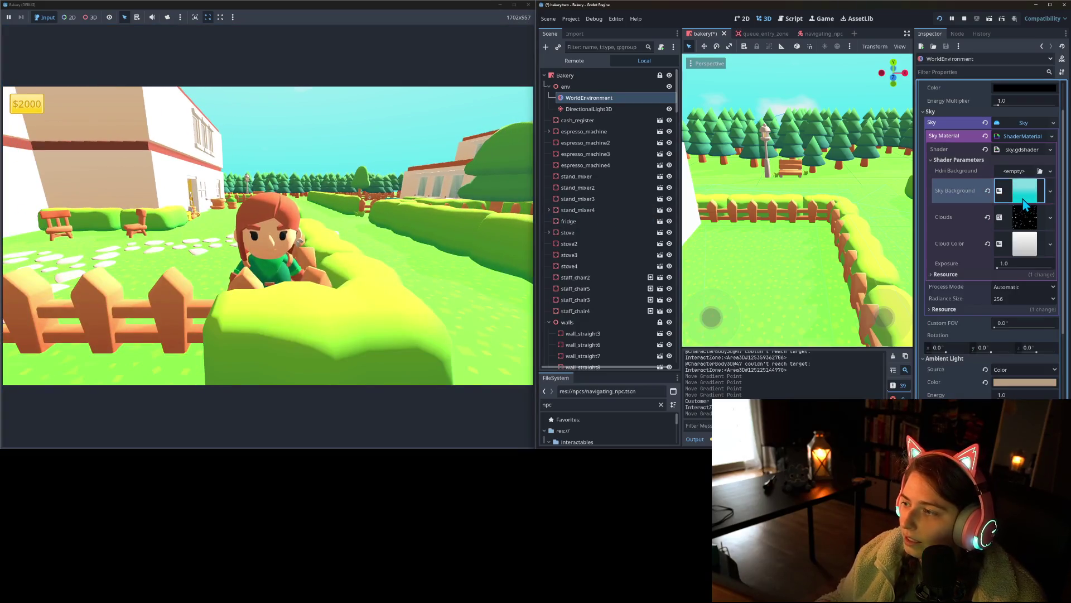
left_click(1024, 223)
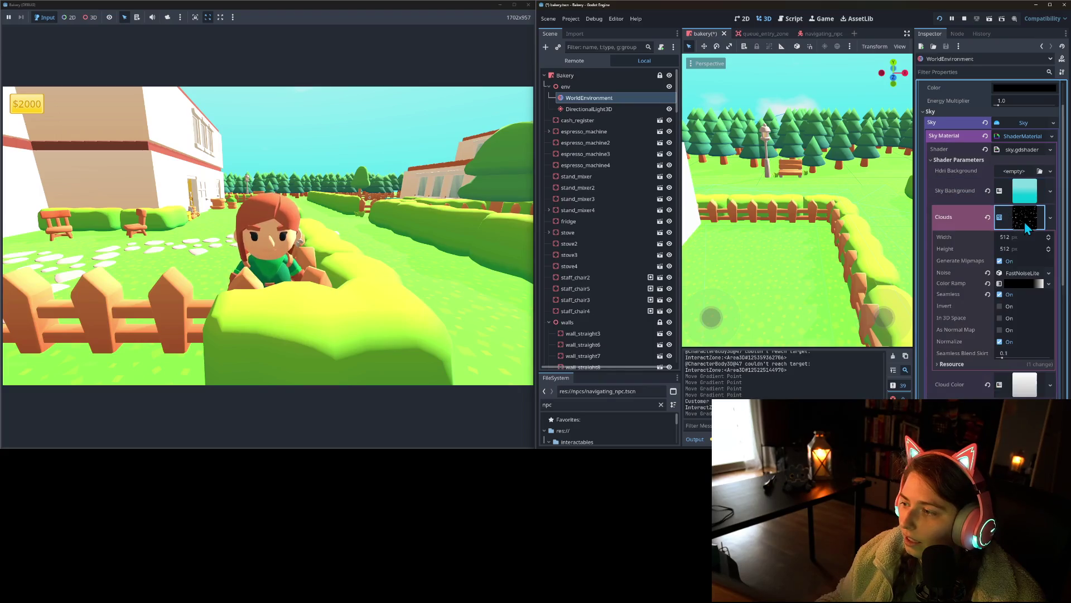
left_click(1026, 282)
left_click_drag(1003, 321, 980, 325)
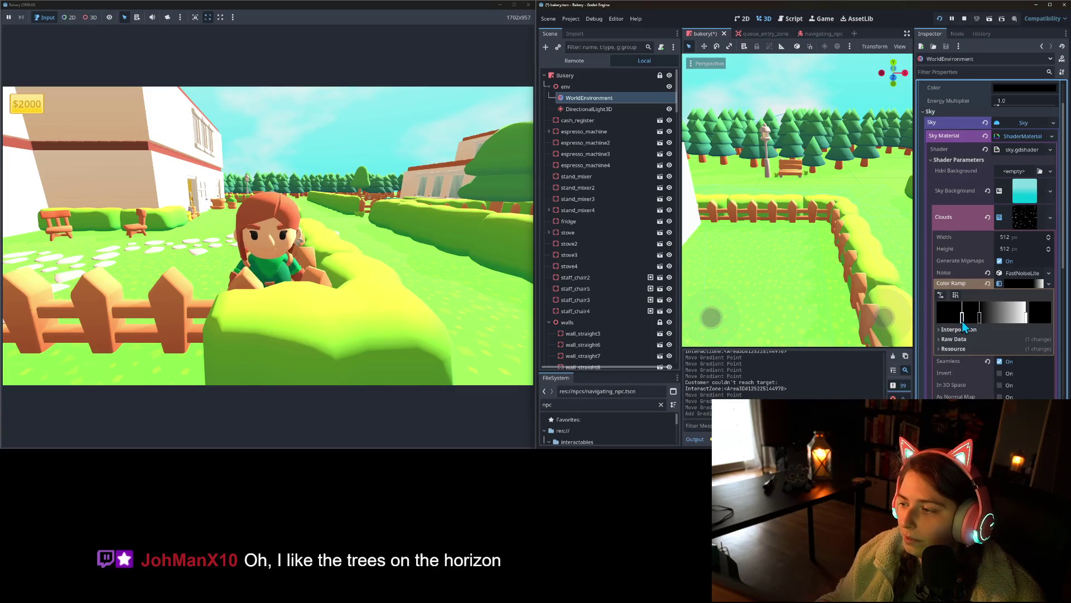
right_click(962, 323)
left_click_drag(979, 323, 975, 322)
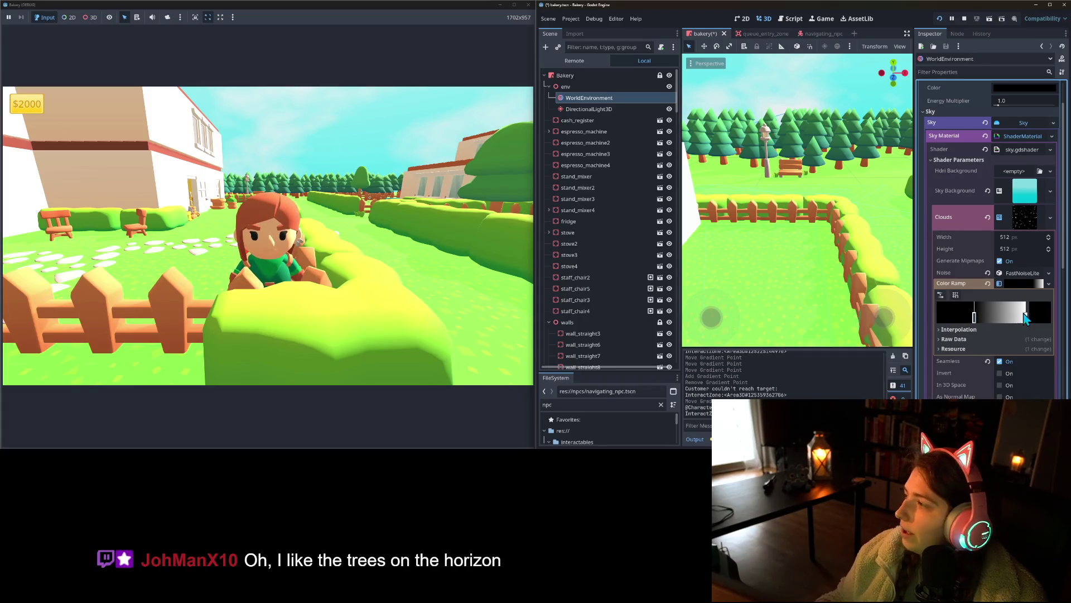
left_click(515, 4)
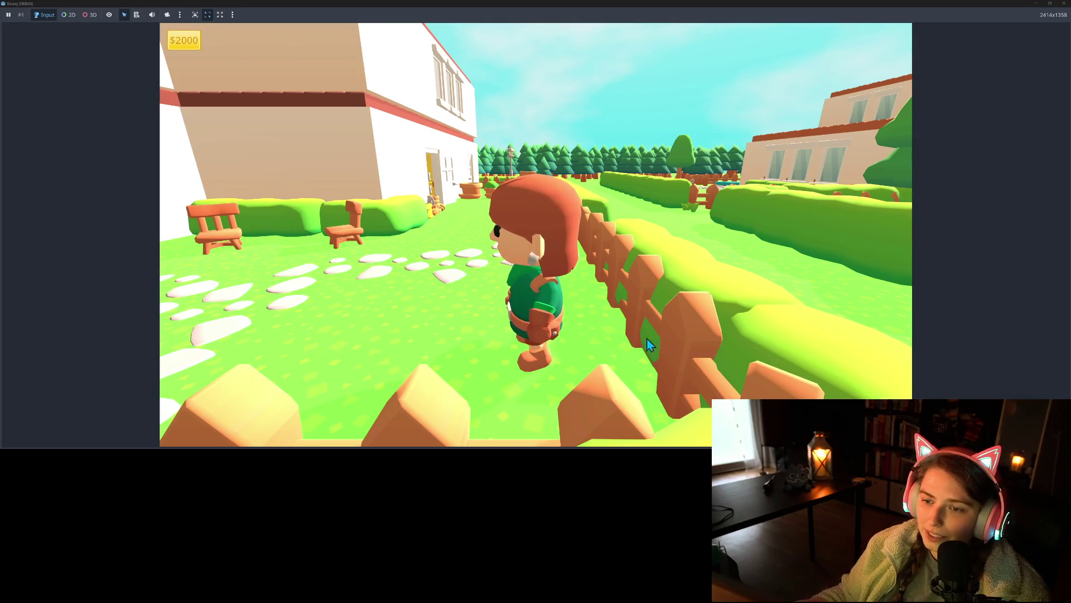
Step: Walk the character with W and S, then snap the game window to the screen's right half
key("w")
key("s")
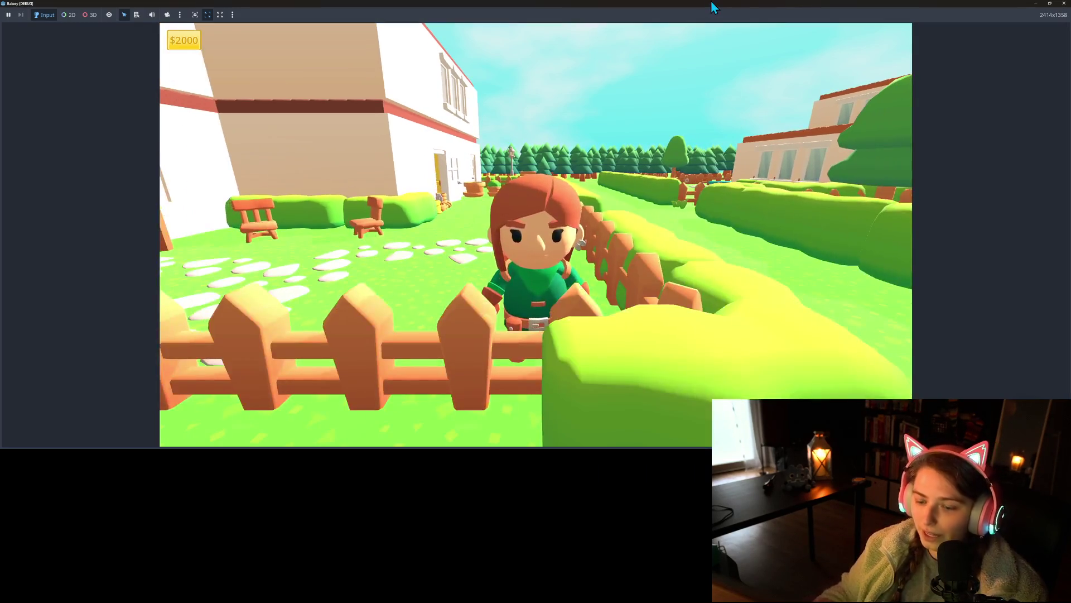
key("super+Right")
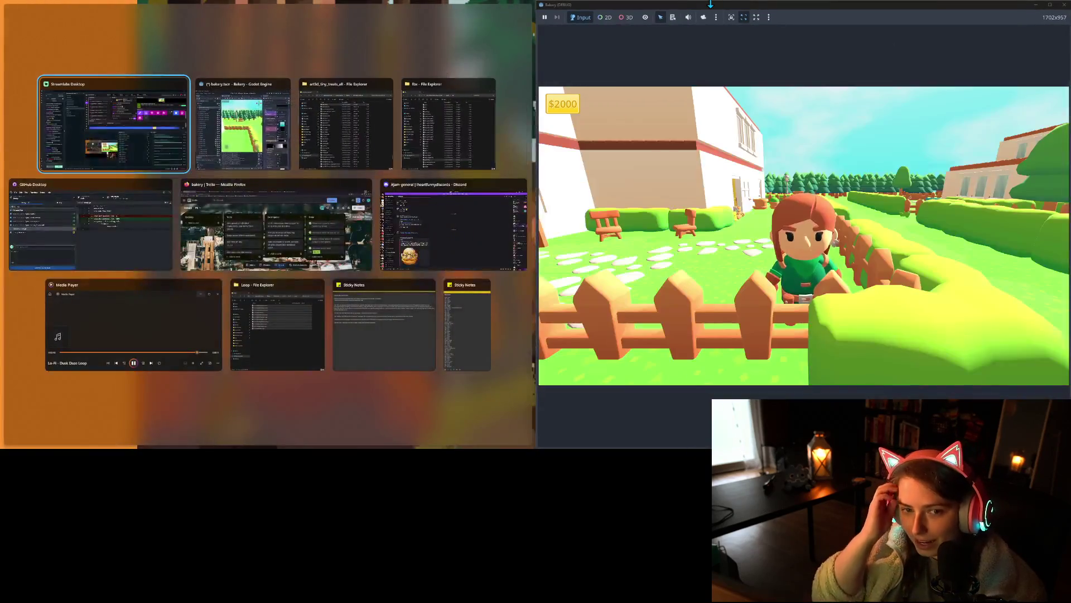
Step: Place the editor beside the game, widen the 3D viewport and orbit to a wider bakery view
left_click(246, 82)
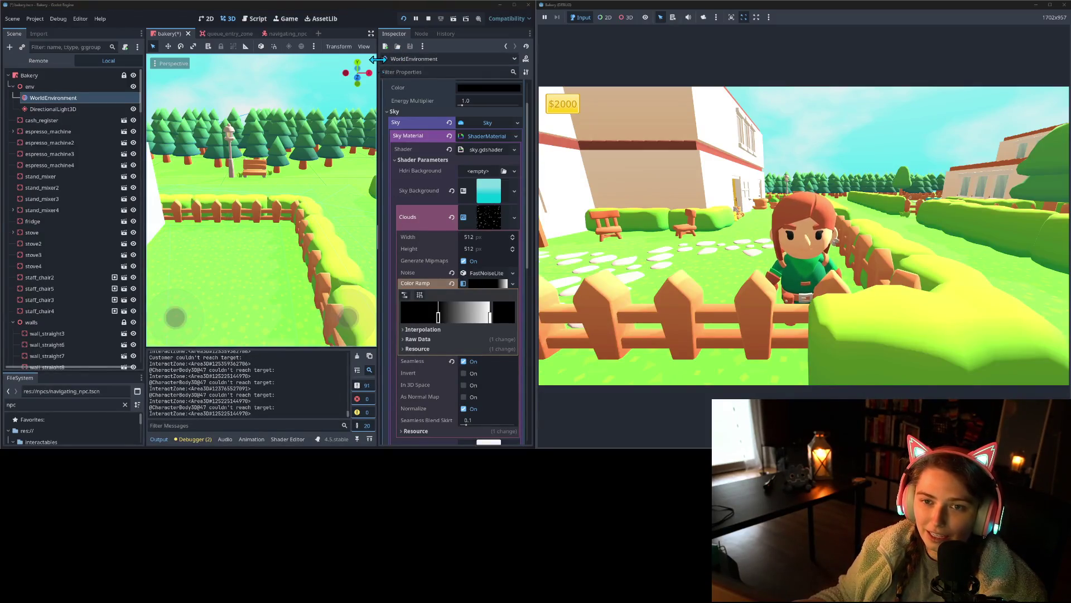
left_click_drag(379, 68, 450, 68)
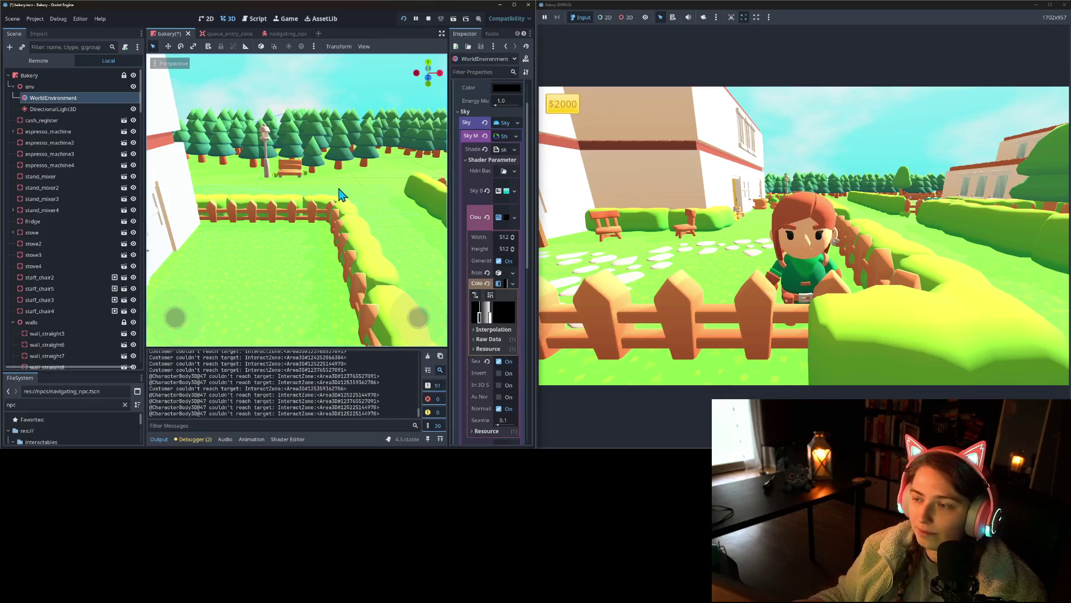
scroll(335, 198, "down", 10)
left_click_drag(392, 239, 335, 212)
scroll(72, 279, "down", 10)
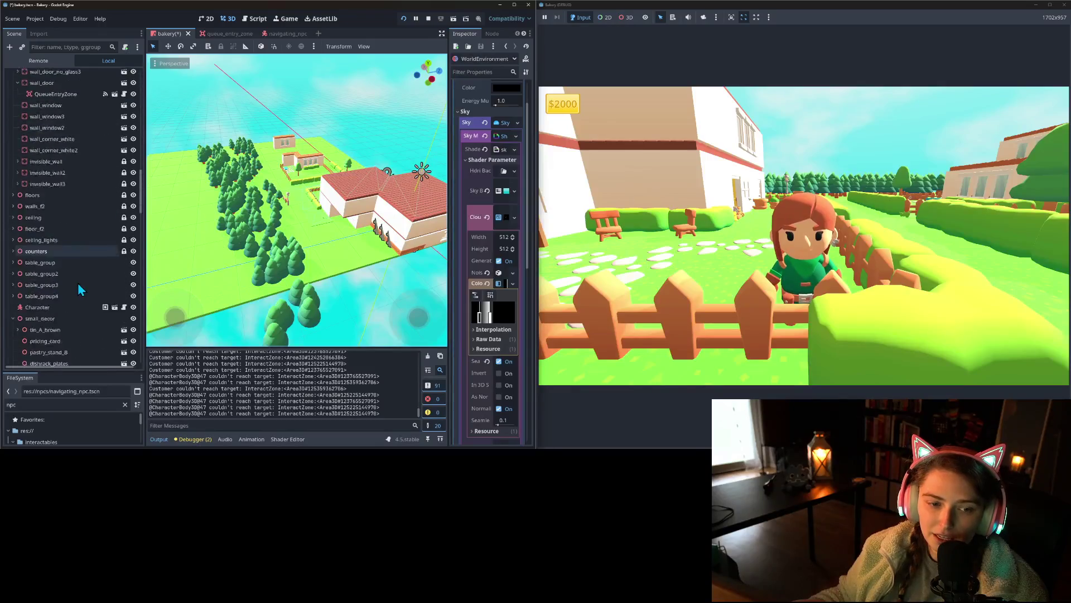
scroll(71, 279, "down", 5)
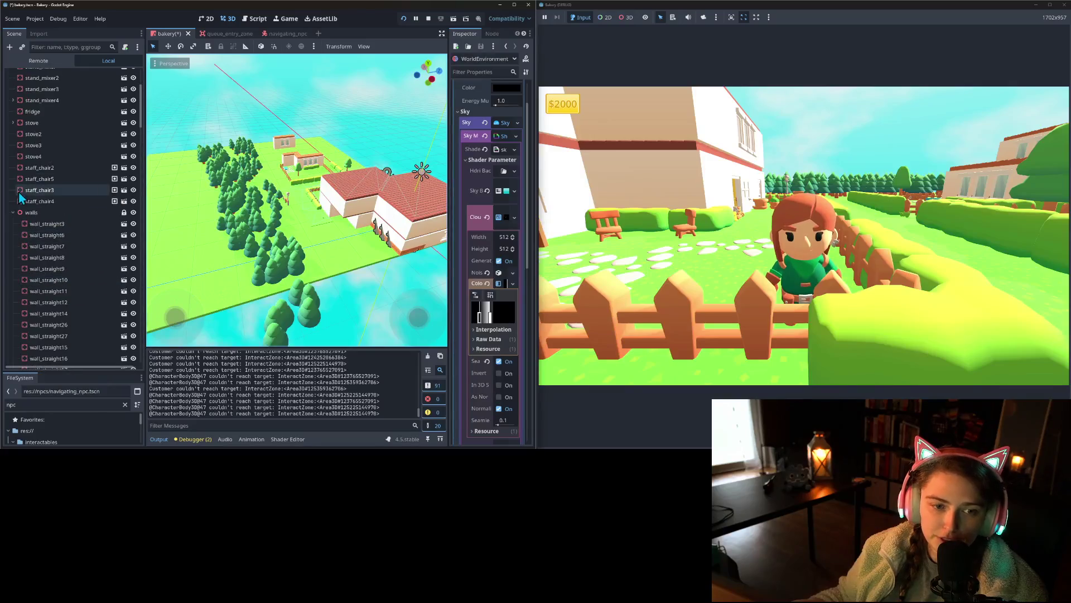
Step: Select the wall nodes from wall_straight36 through invisible_wall3 and lock them
left_click(25, 224)
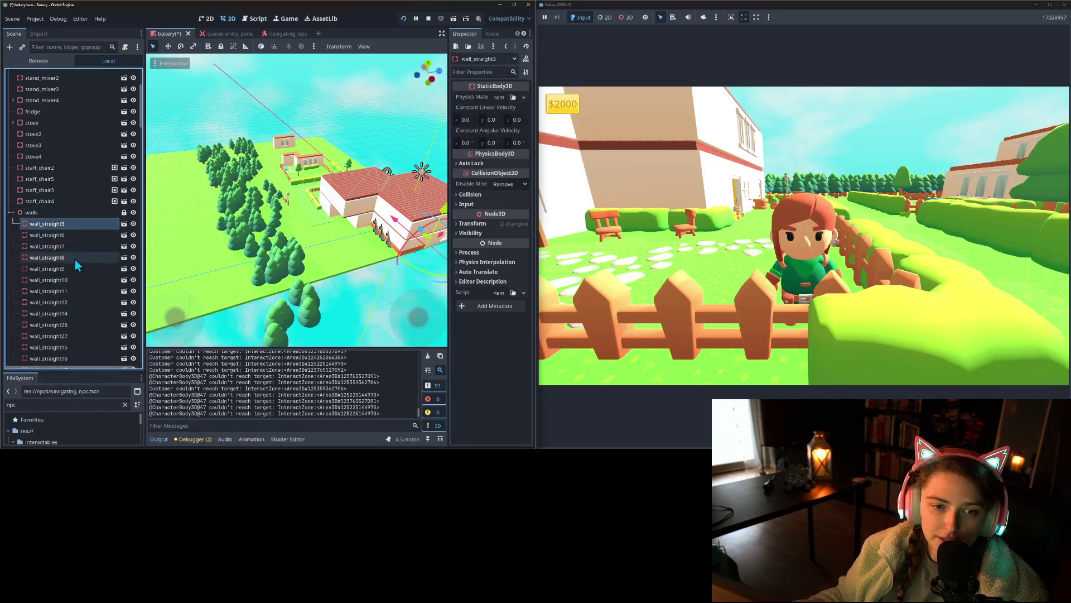
scroll(92, 283, "down", 5)
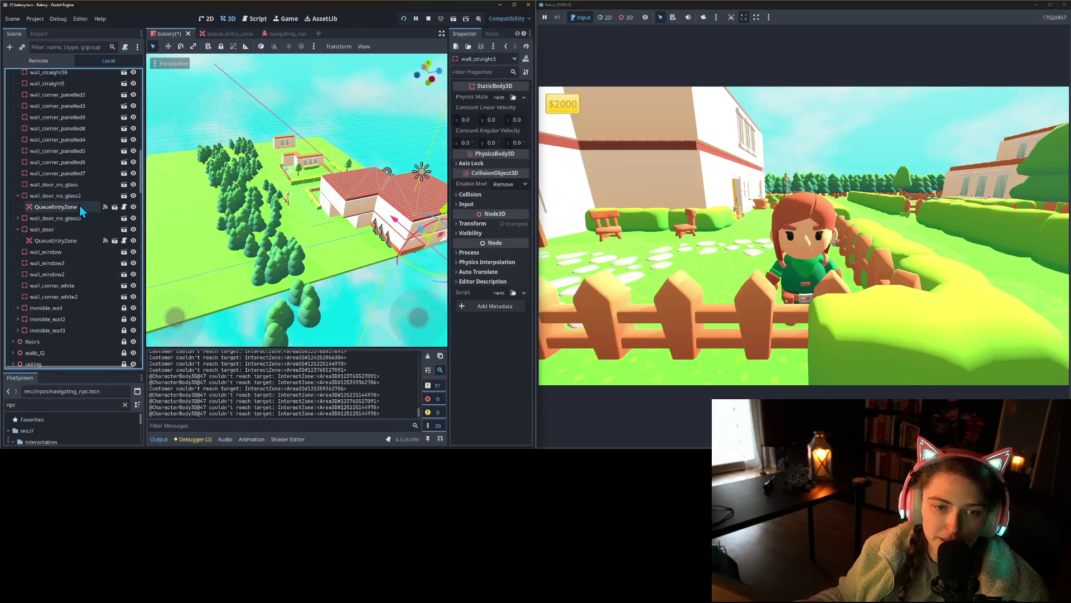
left_click(71, 327, "shift")
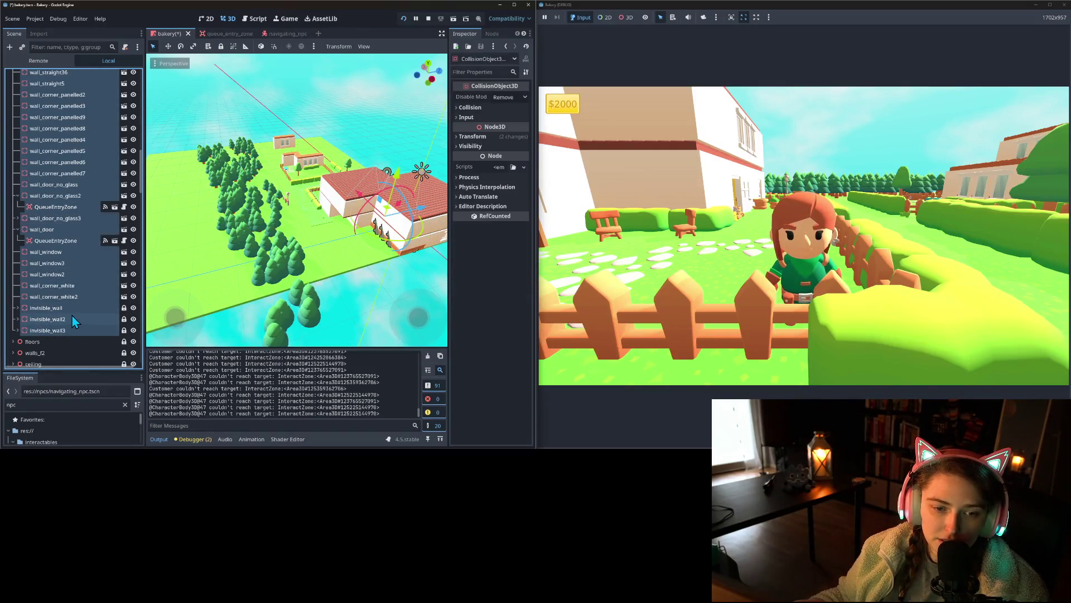
left_click(221, 47)
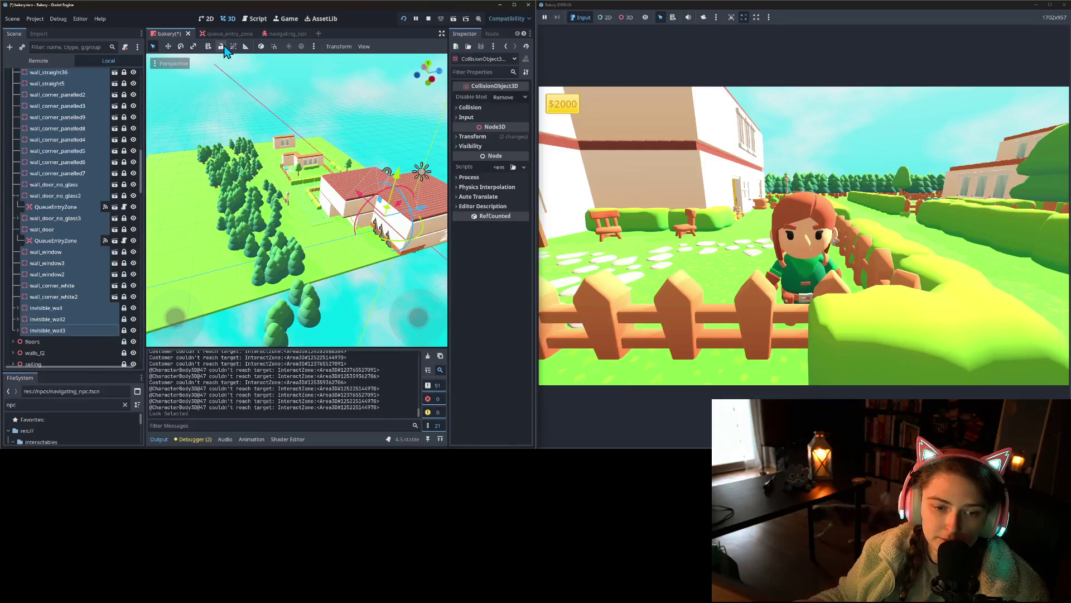
left_click(40, 244)
scroll(23, 290, "up", 10)
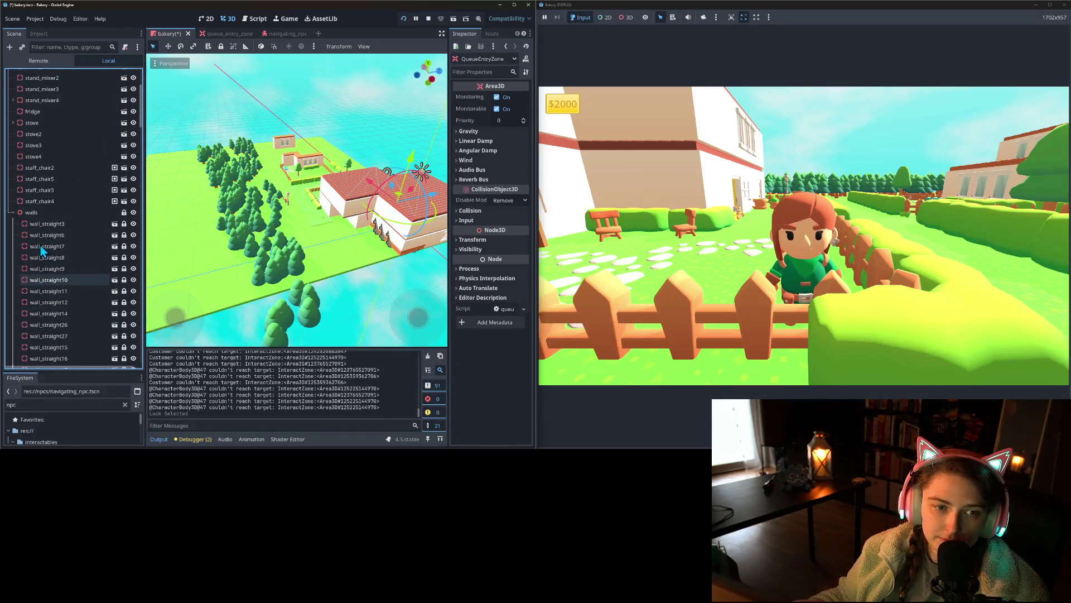
Step: Collapse the walls and small_decor groups, expand NPCSpawner, and select TreeScatter2
left_click(12, 322)
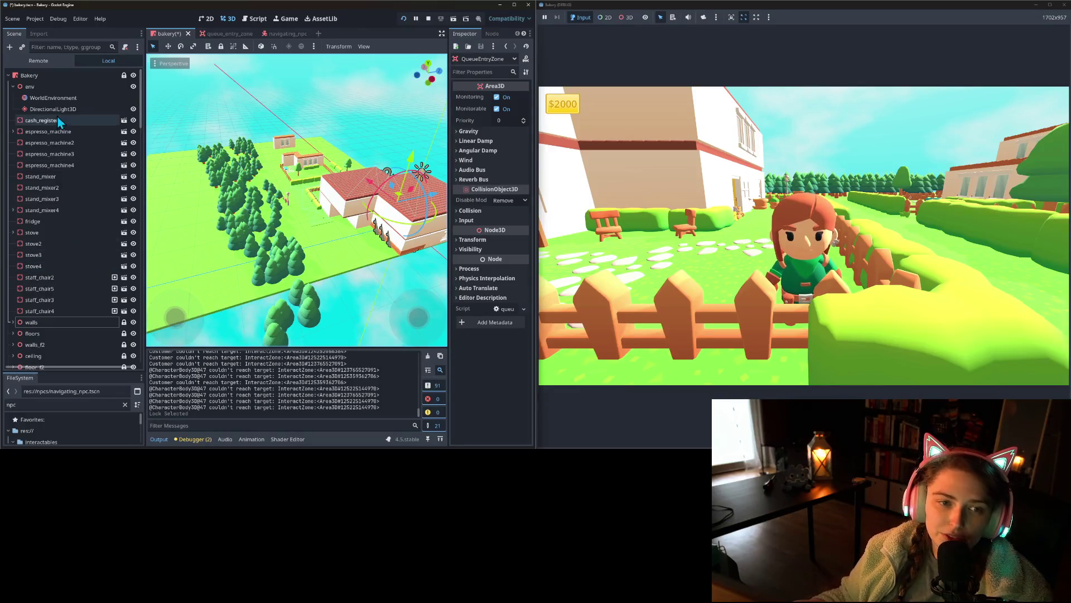
scroll(42, 287, "down", 10)
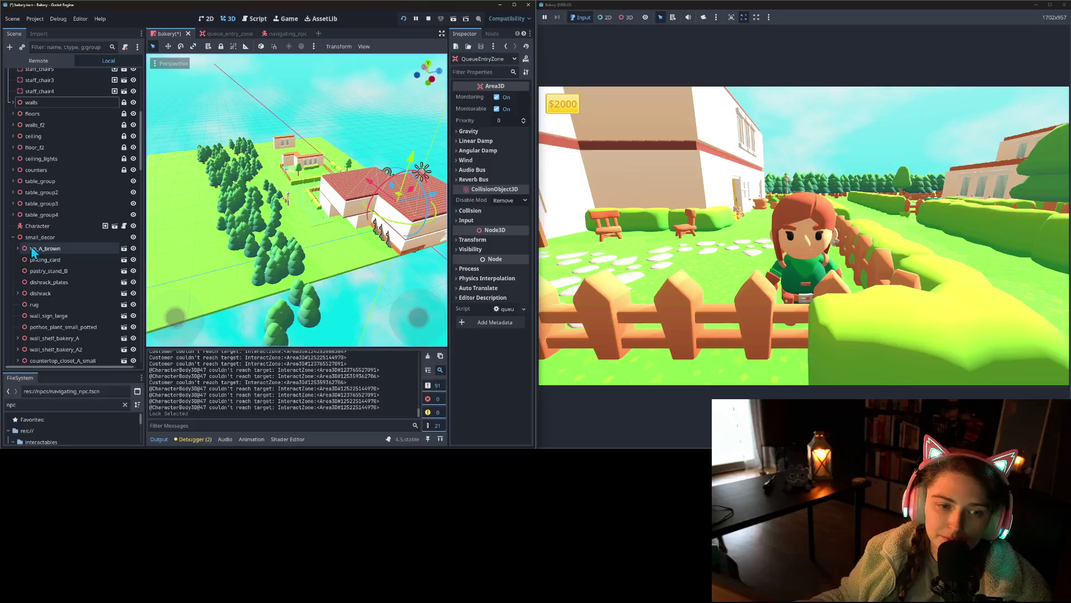
left_click(13, 237)
left_click(13, 282)
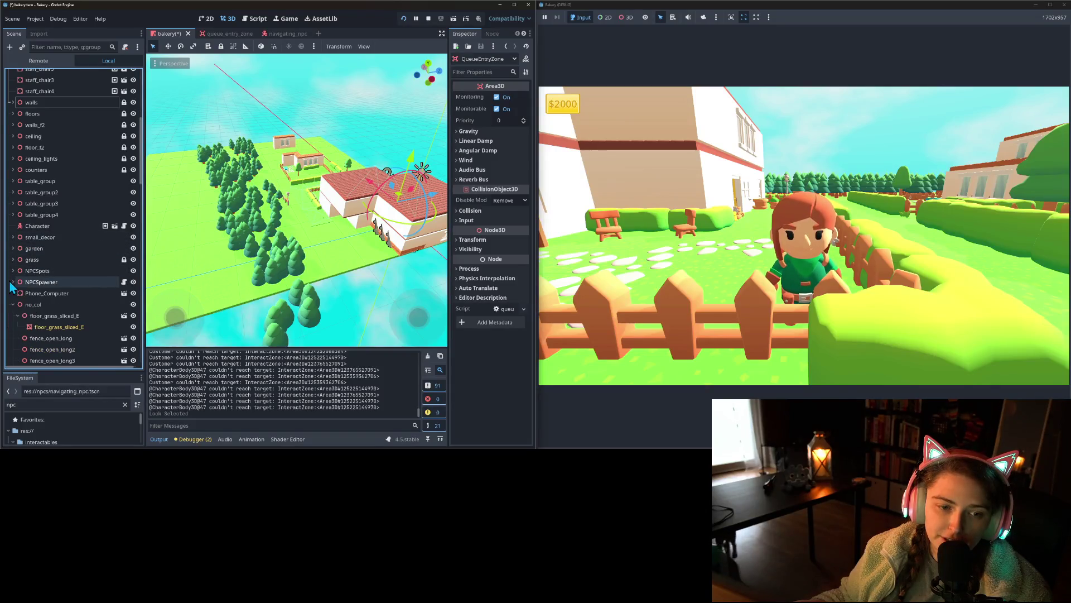
scroll(58, 302, "down", 10)
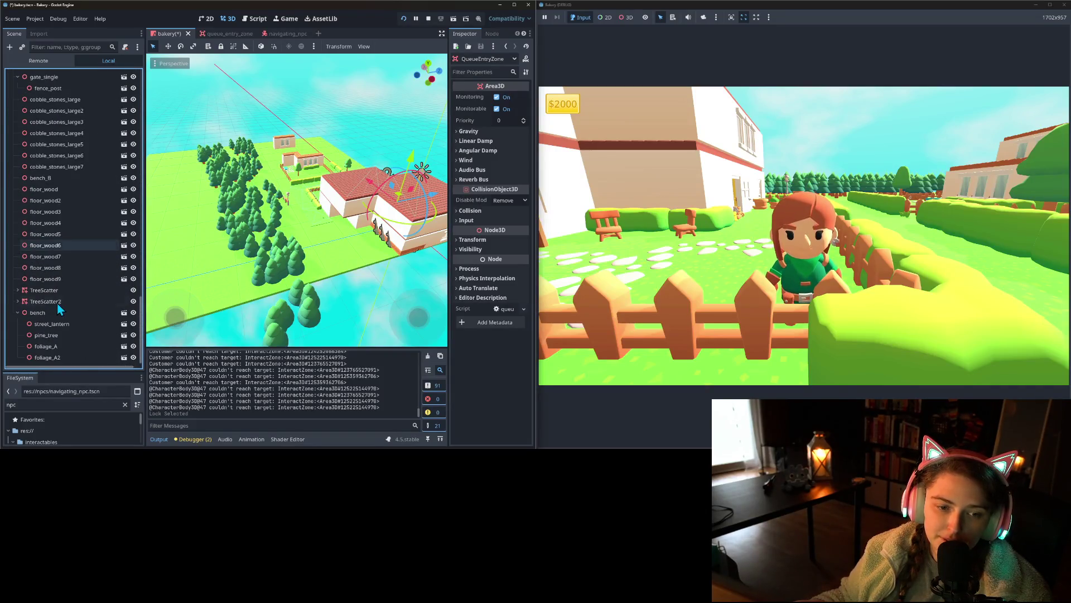
left_click(48, 302)
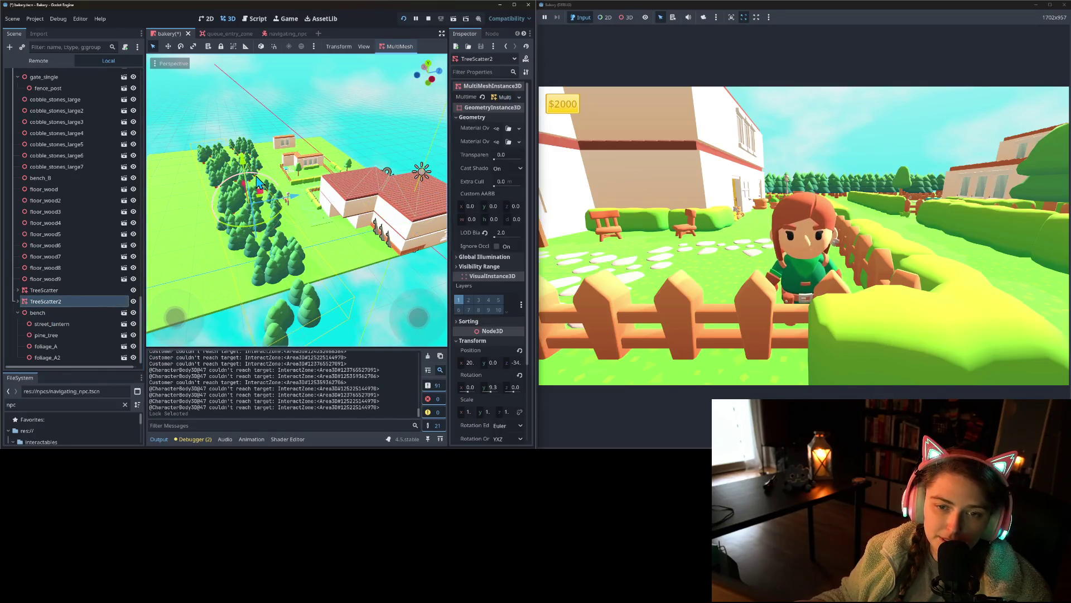
Step: Rotate TreeScatter2 to tilt the trees, then walk forward in the game to view them
left_click_drag(266, 204, 246, 161)
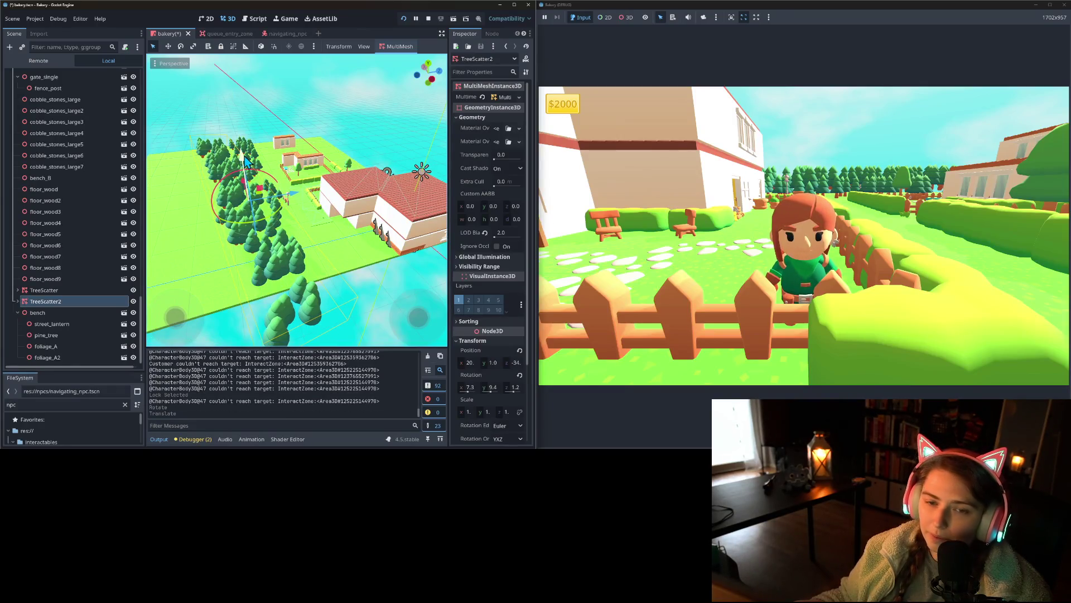
key("ctrl+z")
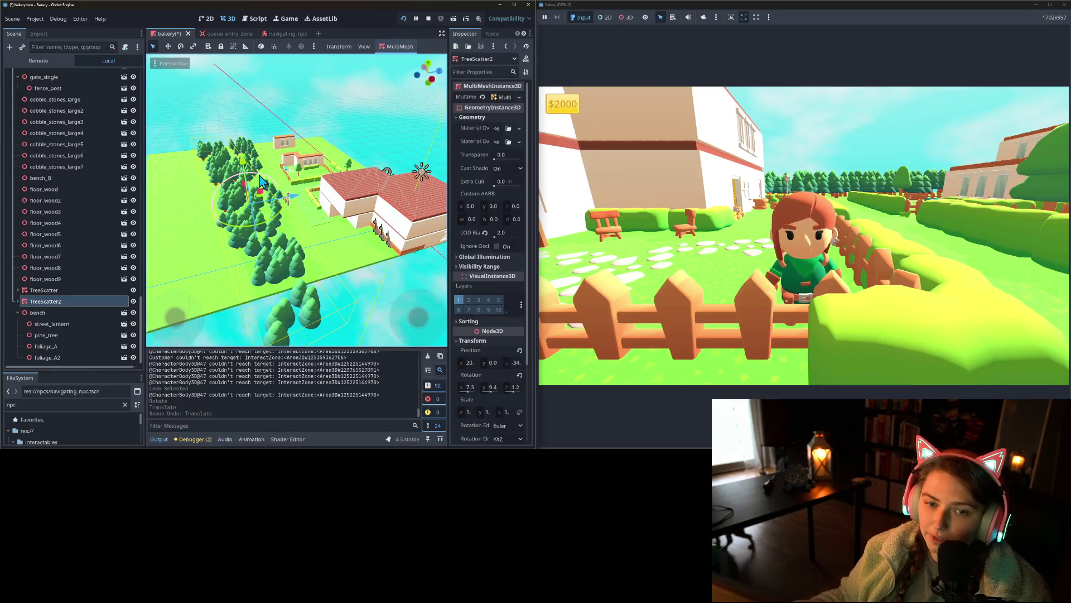
left_click_drag(260, 180, 261, 190)
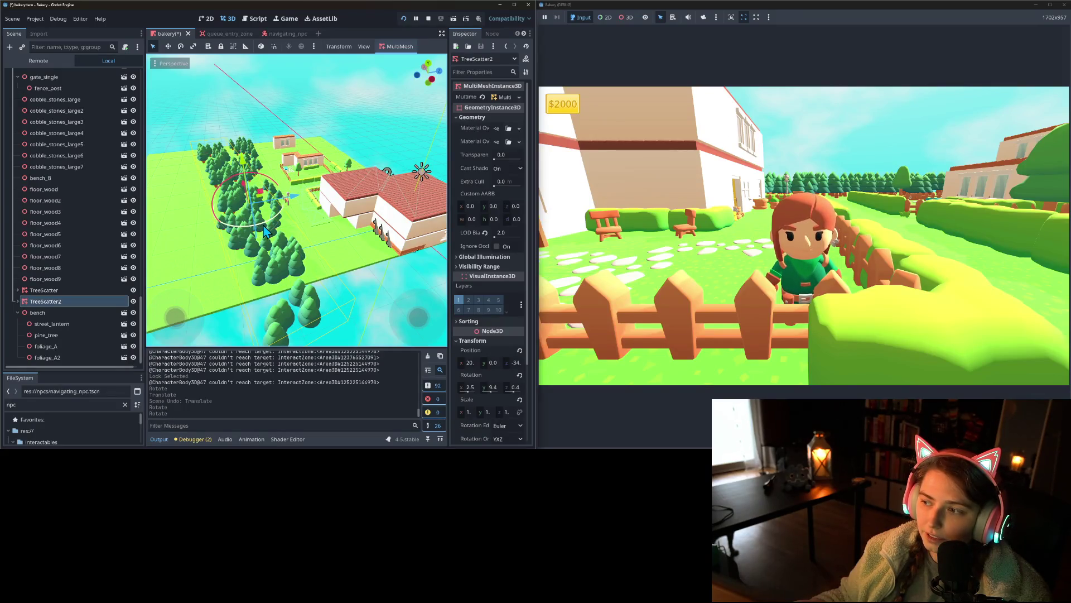
left_click(717, 273)
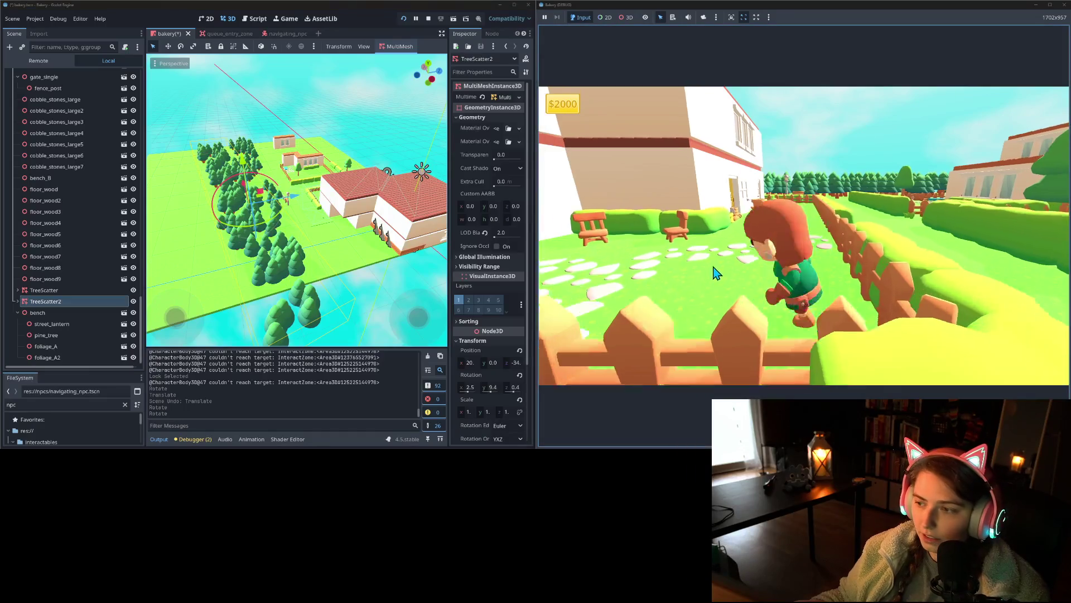
key("w")
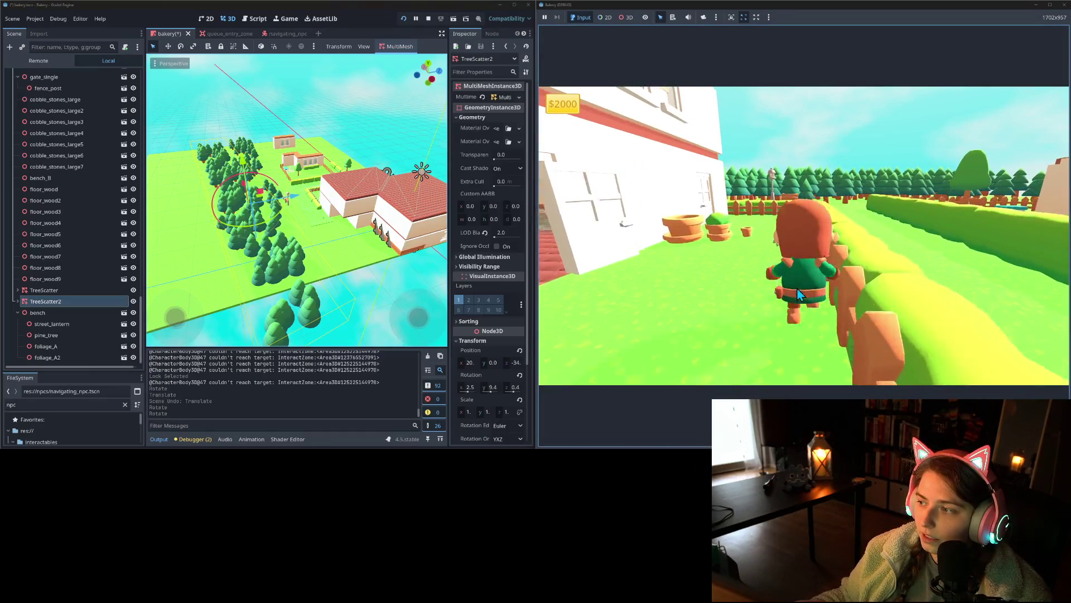
key("w")
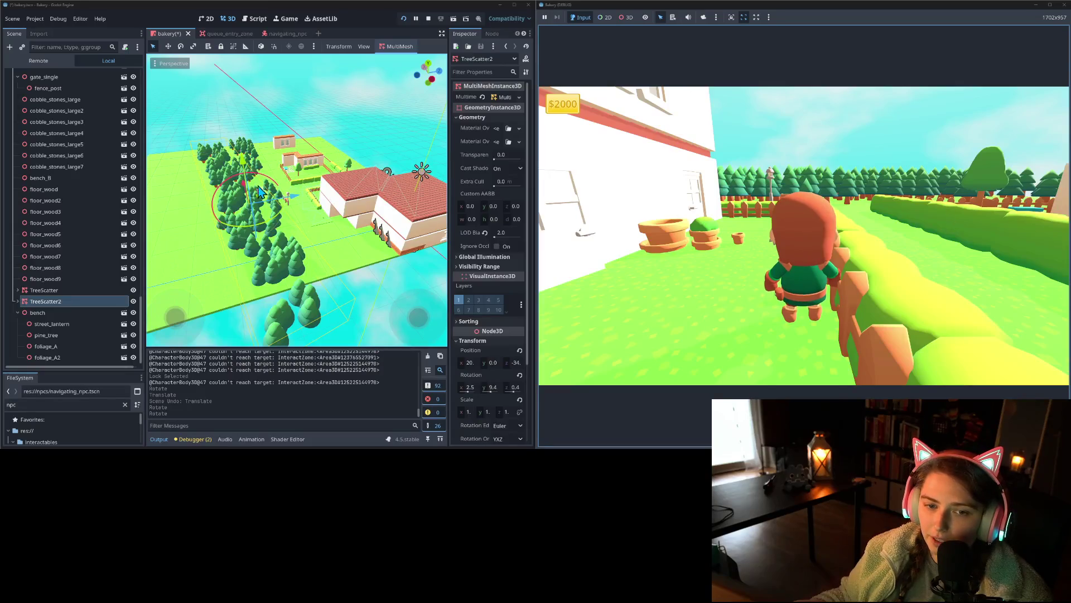
Step: Nudge TreeScatter2 slightly along X and walk the character along the fence to check the trees
left_click_drag(248, 190, 248, 189)
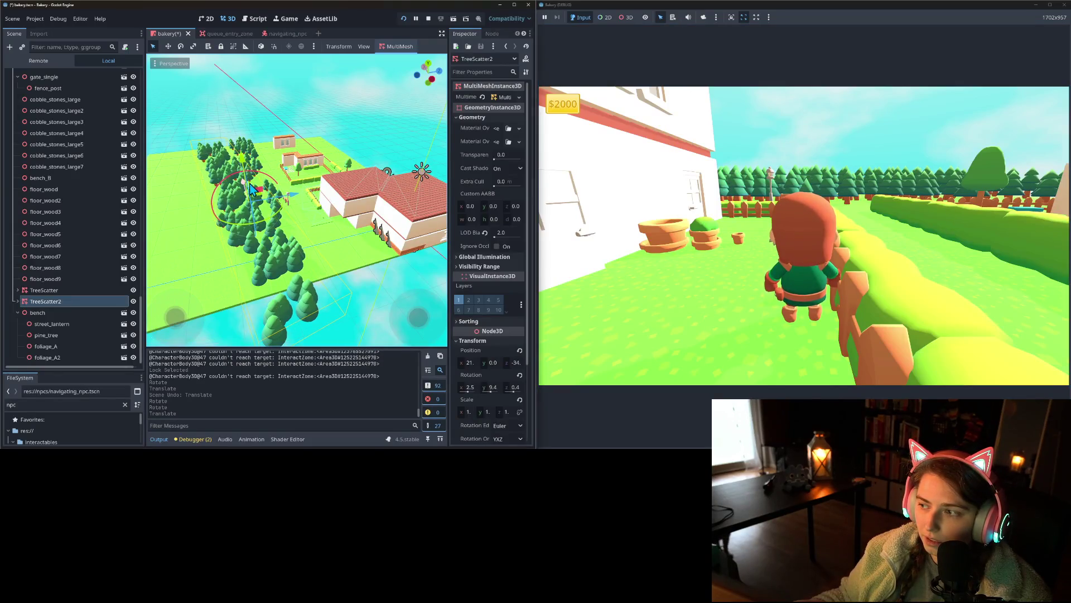
left_click(985, 255)
key("s")
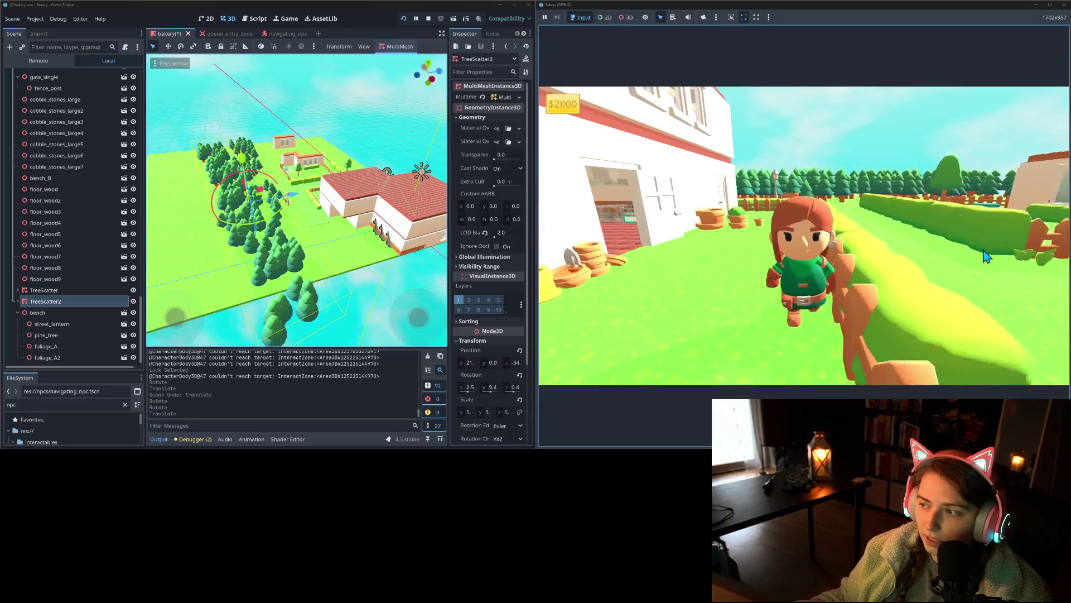
key("w")
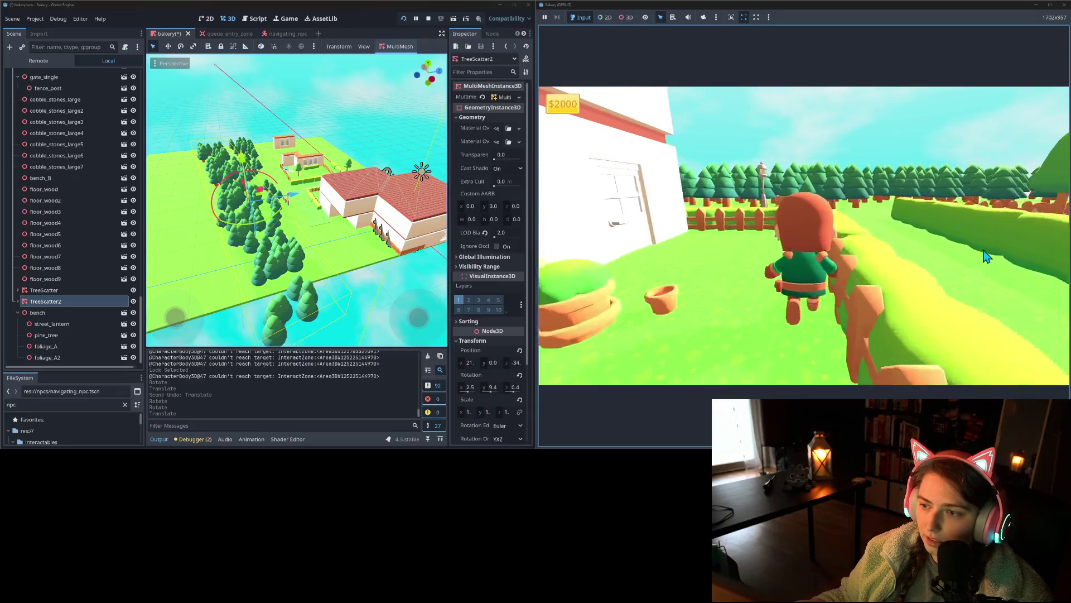
key("a")
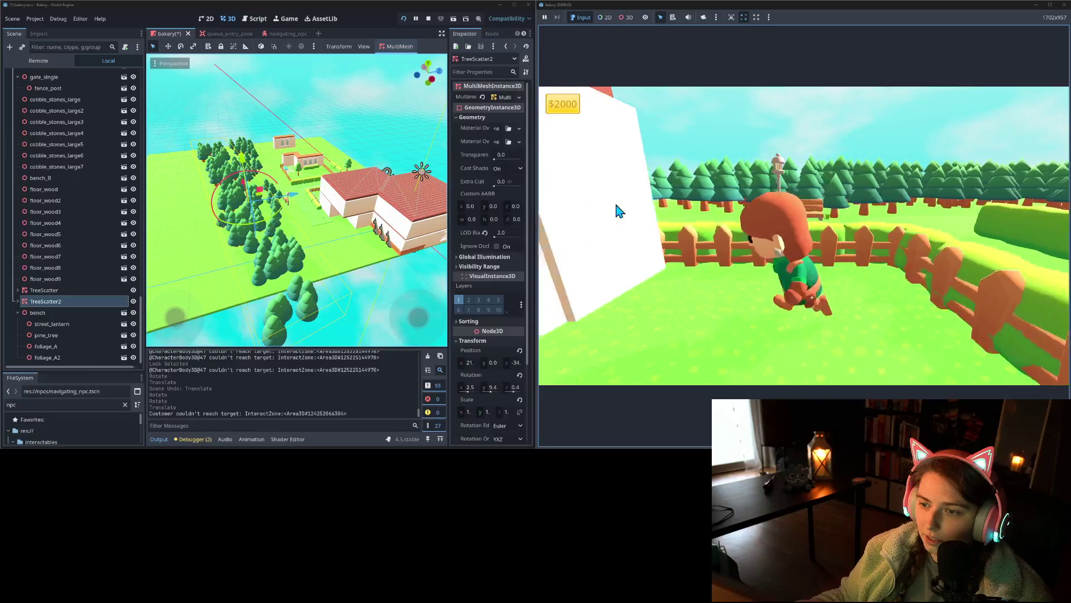
key("w")
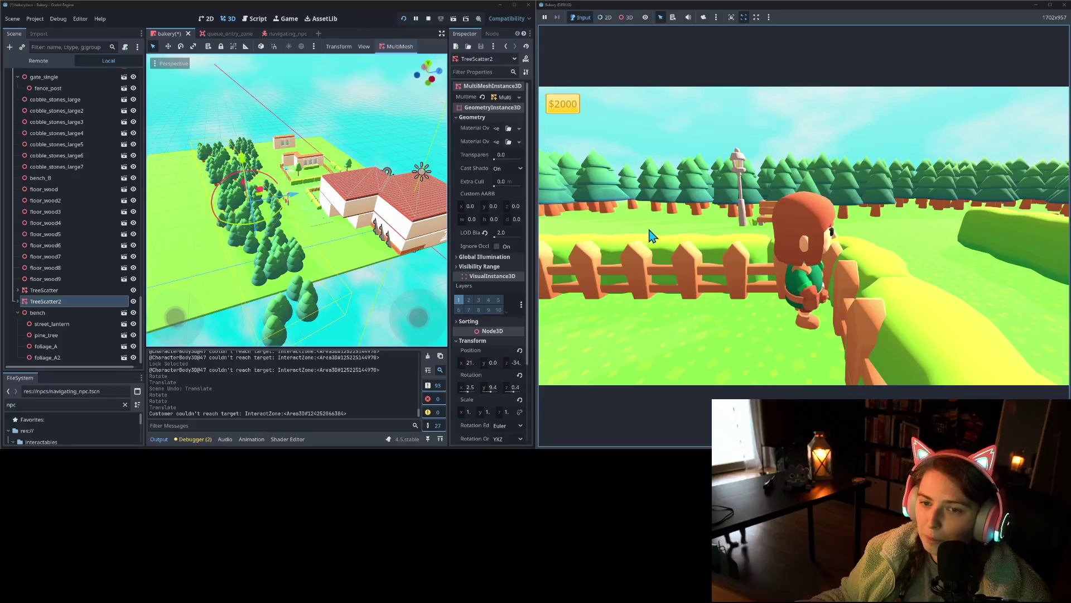
Step: Revert TreeScatter's MeshInstance3D Cast Shadow from Shadows Only back to On
left_click(18, 290)
left_click(18, 335)
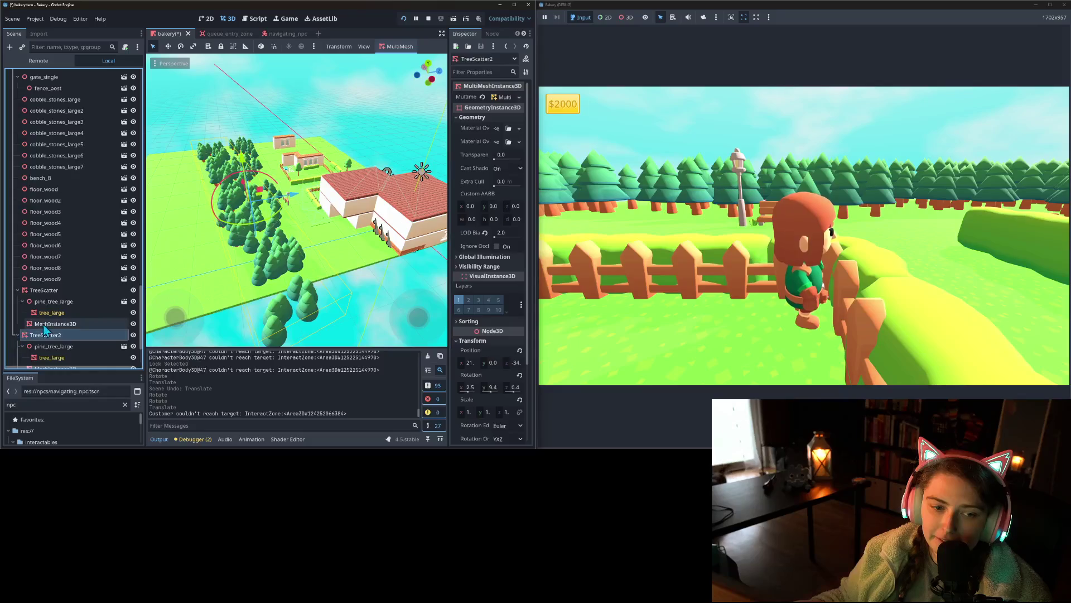
left_click(55, 324)
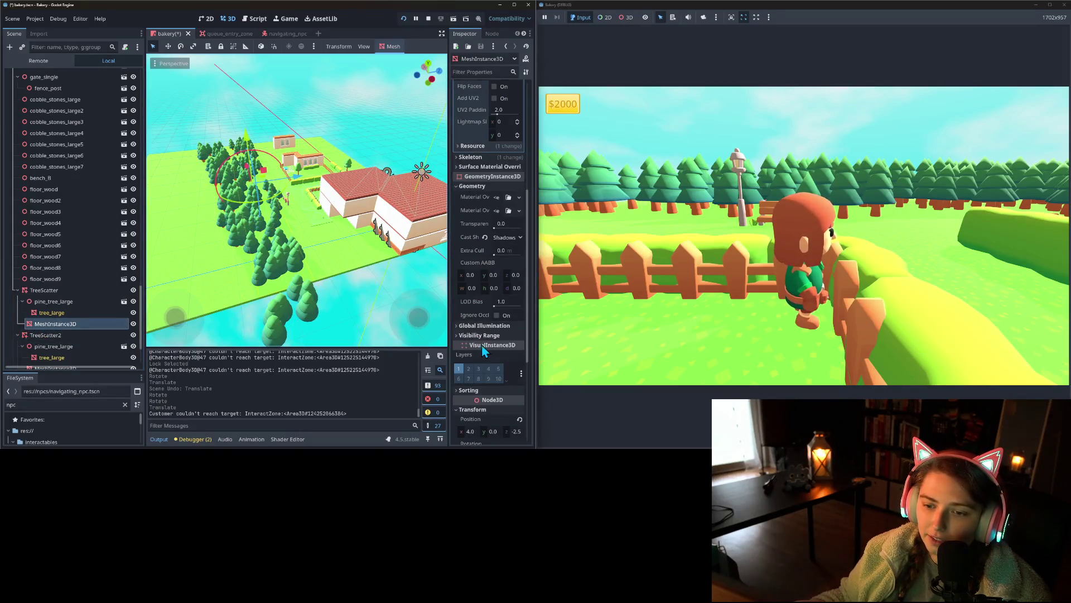
left_click(485, 238)
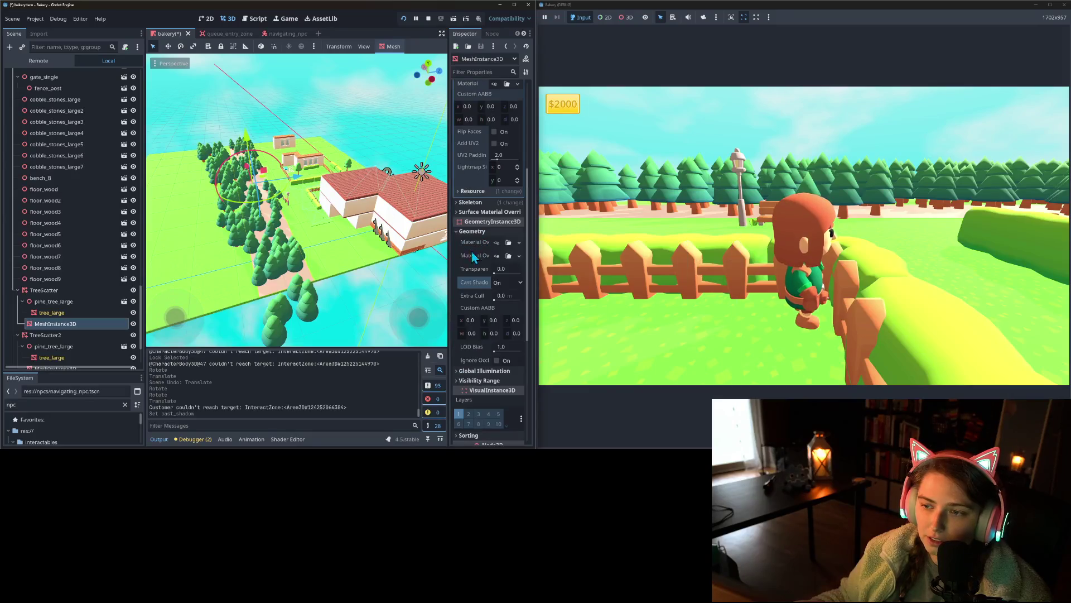
scroll(56, 349, "down", 2)
left_click(54, 333)
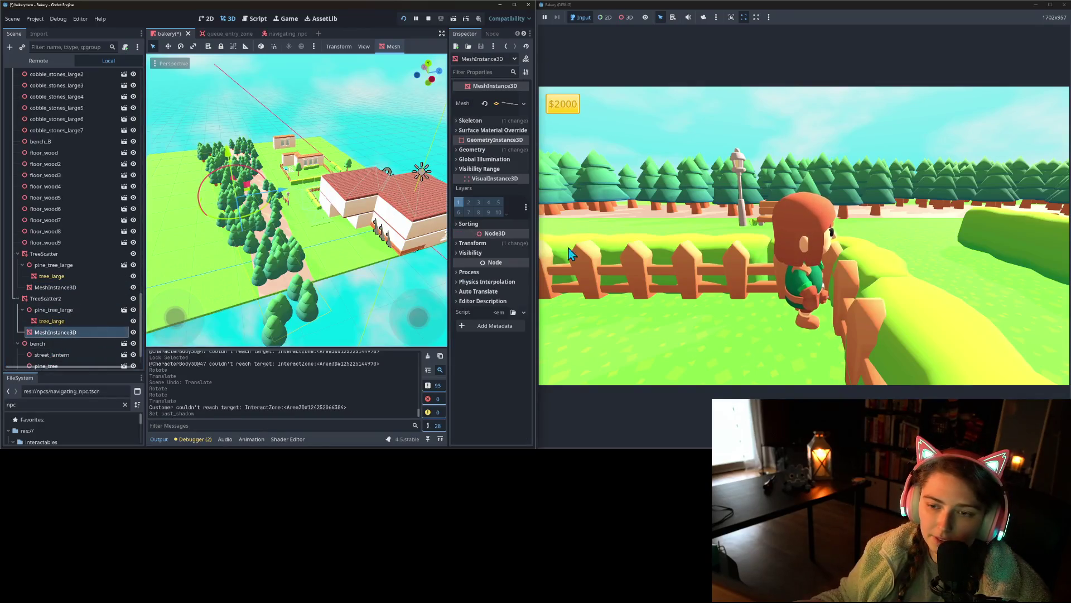